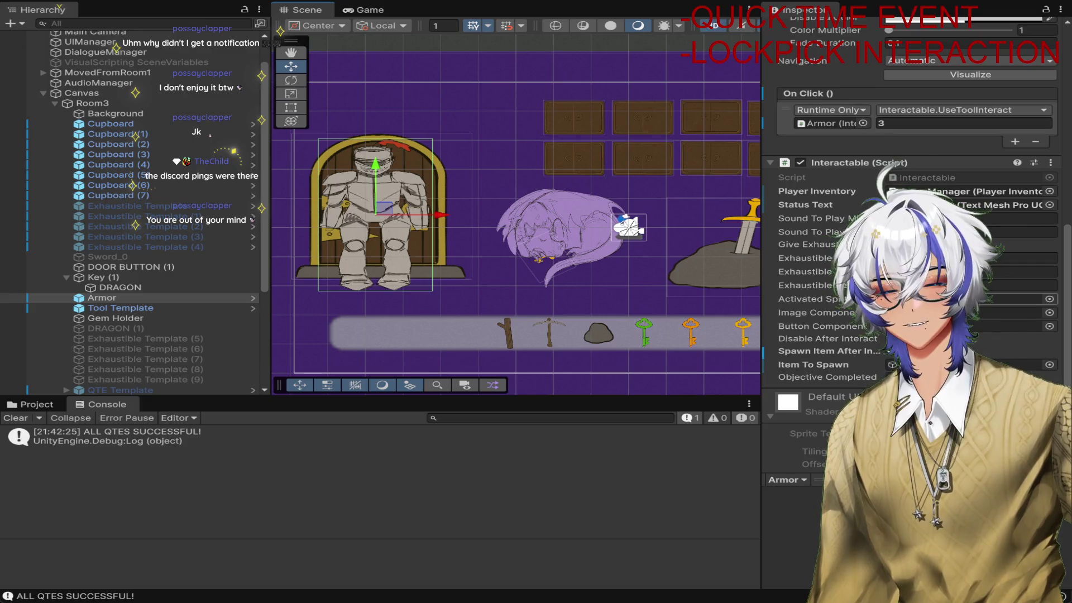
Show the project's Assets > Scripts folder in the bottom panel instead of the Console
left_click(36, 405)
scroll(116, 300, "down", 5)
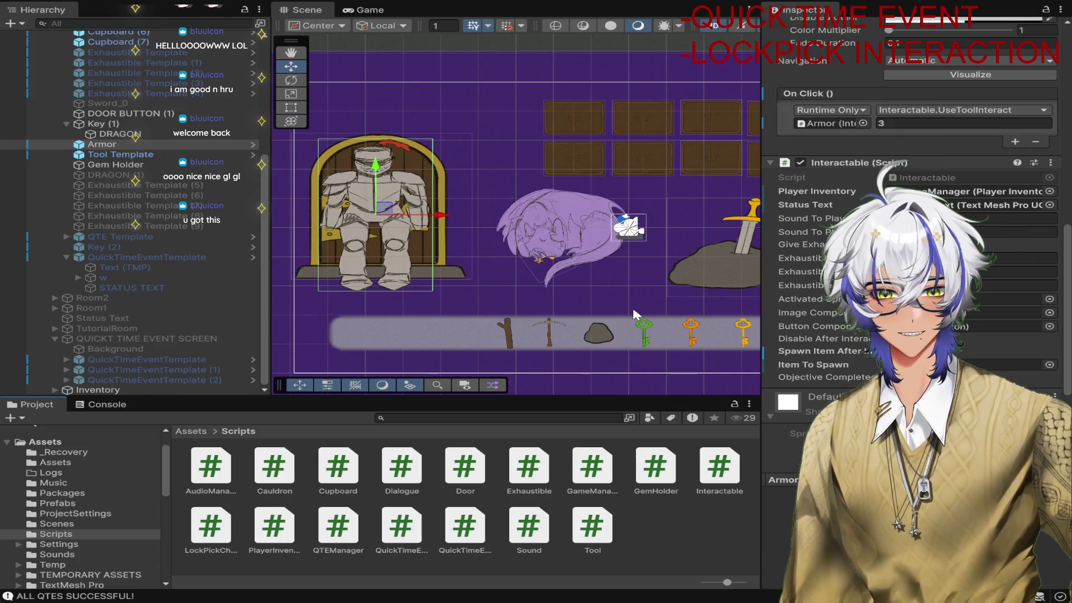
Create a new MonoBehaviour script named Armor in the Scripts folder
left_click(689, 534)
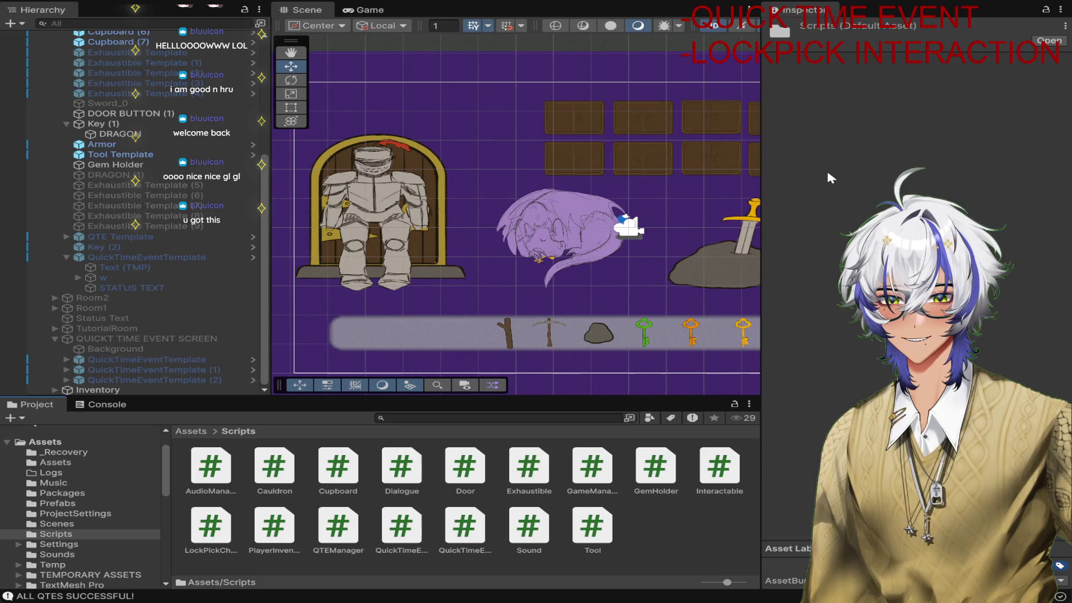
left_click(986, 207)
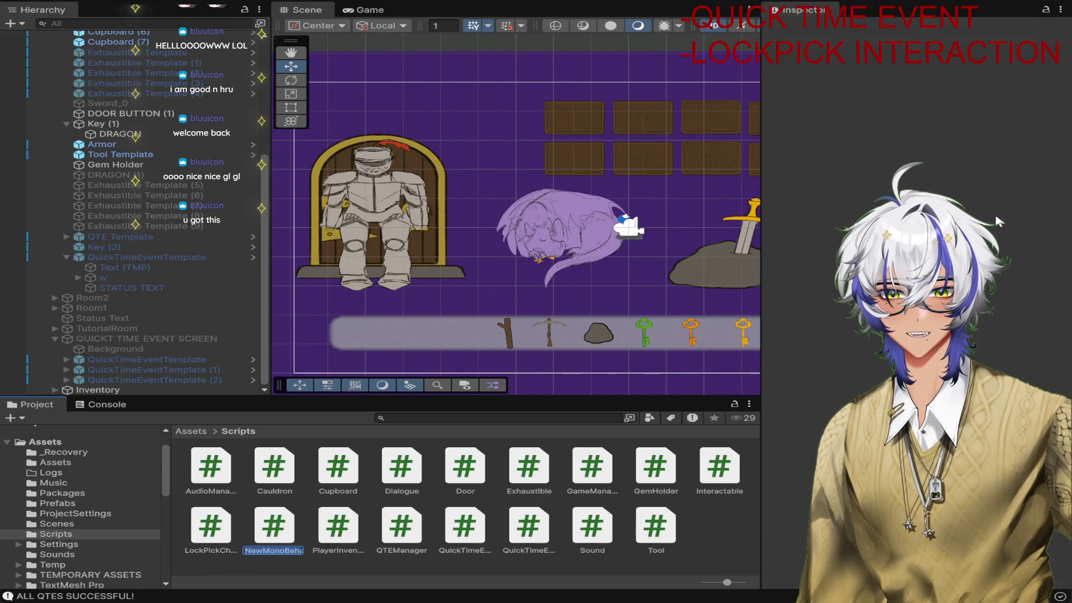
type("Armo")
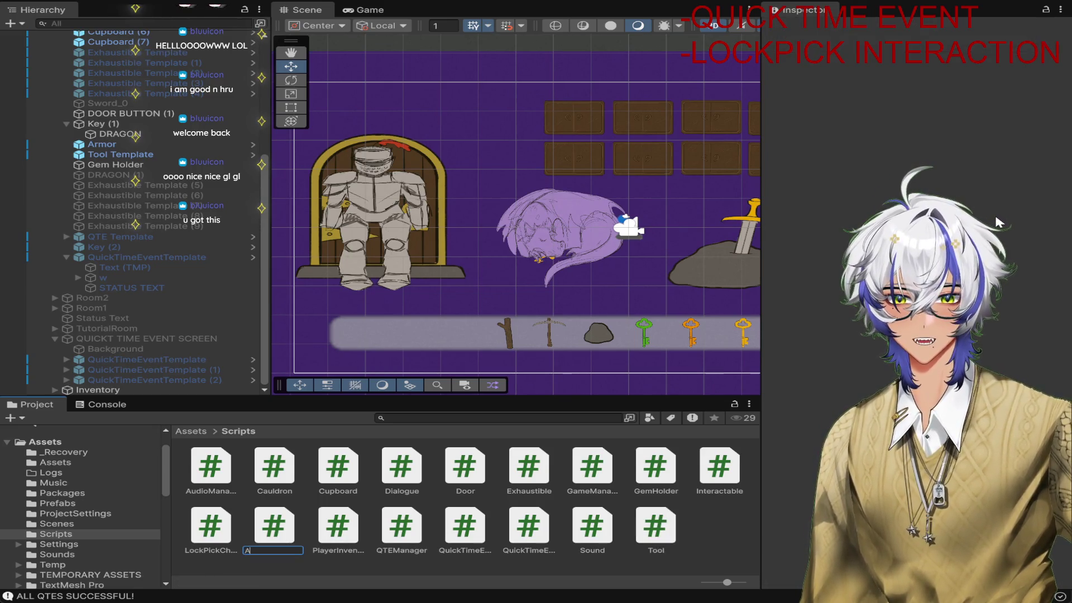
key("BackSpace")
key("BackSpace")
key("BackSpace")
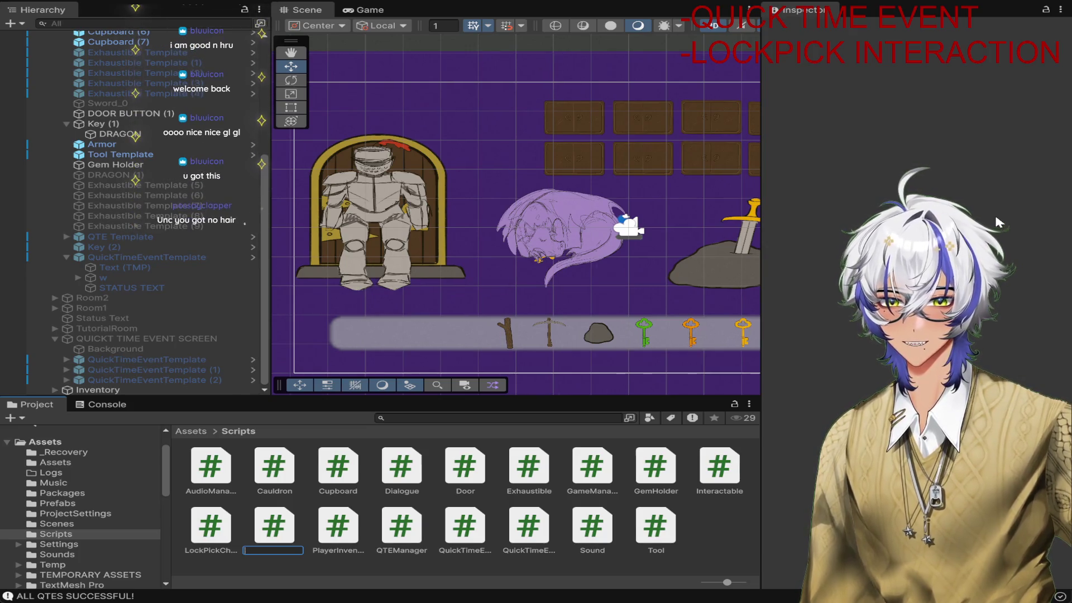
type("Armor")
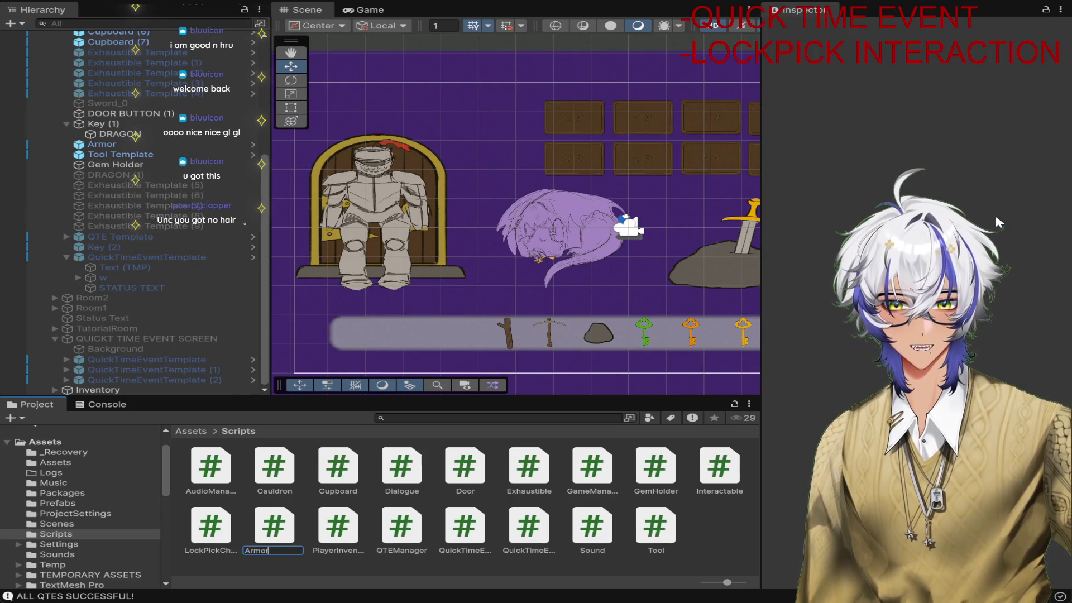
key("Return")
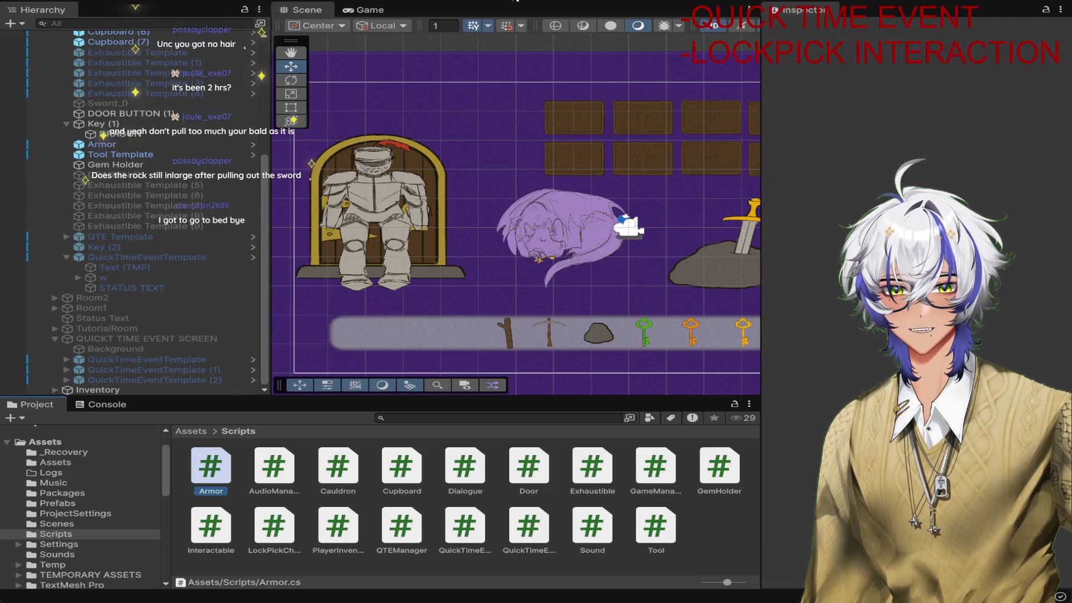
Play-test the room by pulling the sword from the rock, then stop Play mode
left_click(513, 2)
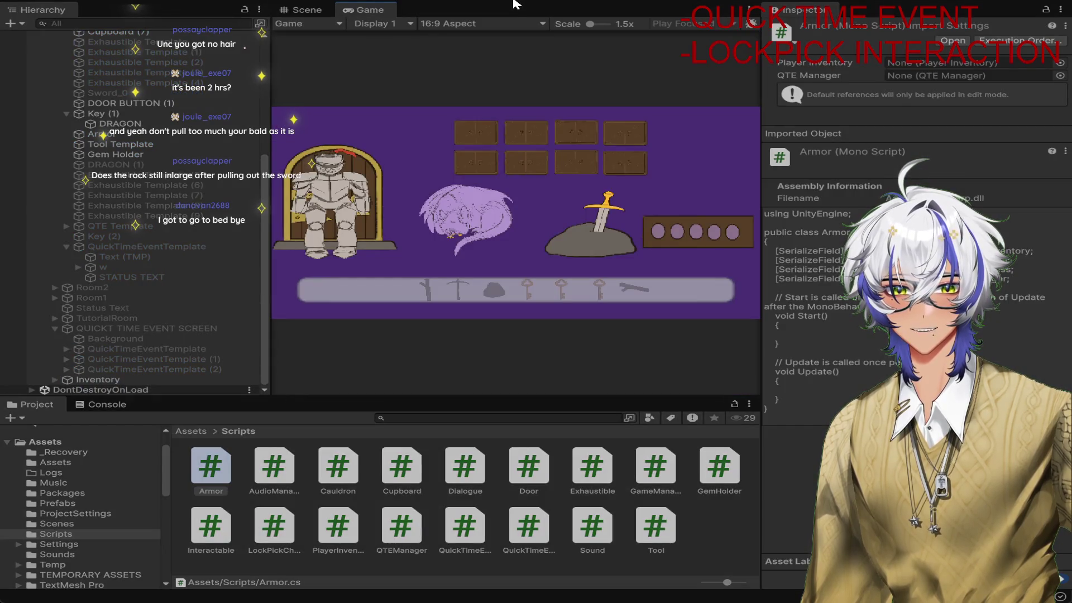
left_click(597, 251)
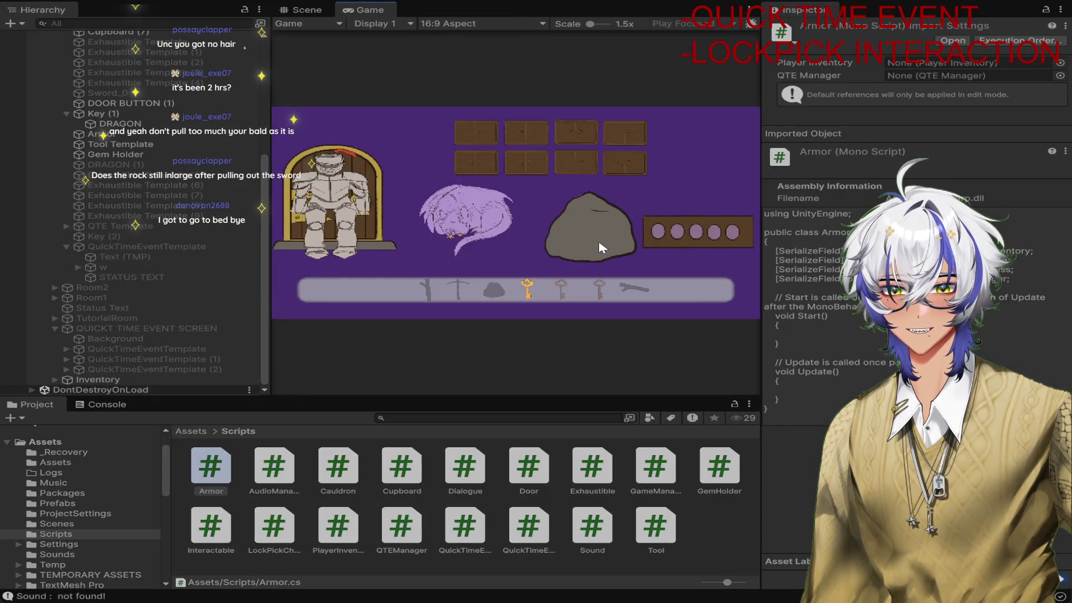
left_click(514, 2)
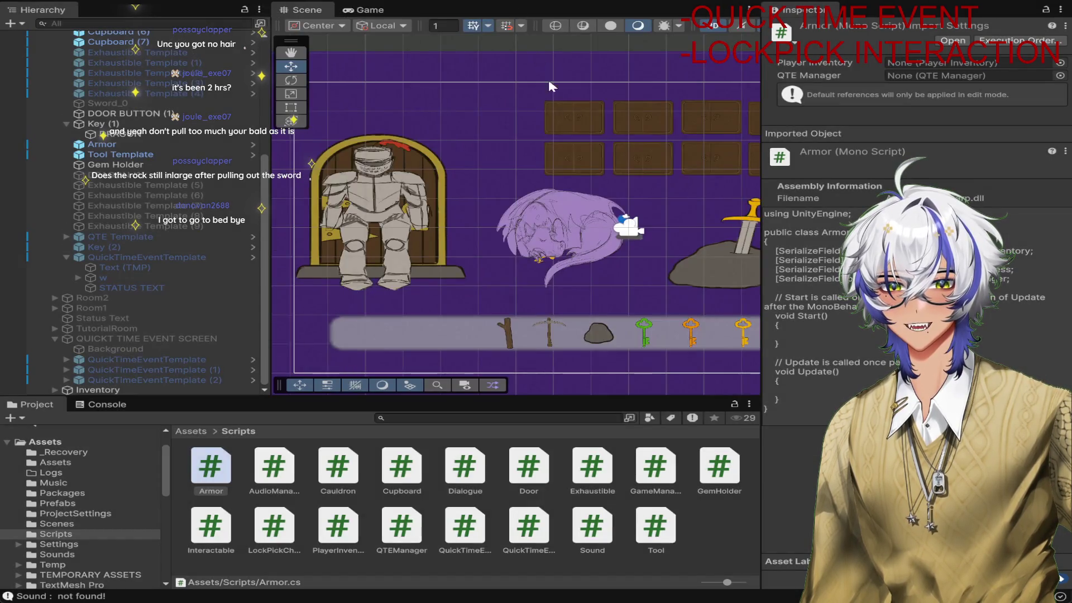
Inspect the sword rock's Tool Template On Click wiring under Canvas, then select the Armor object
left_click_drag(605, 149, 505, 134)
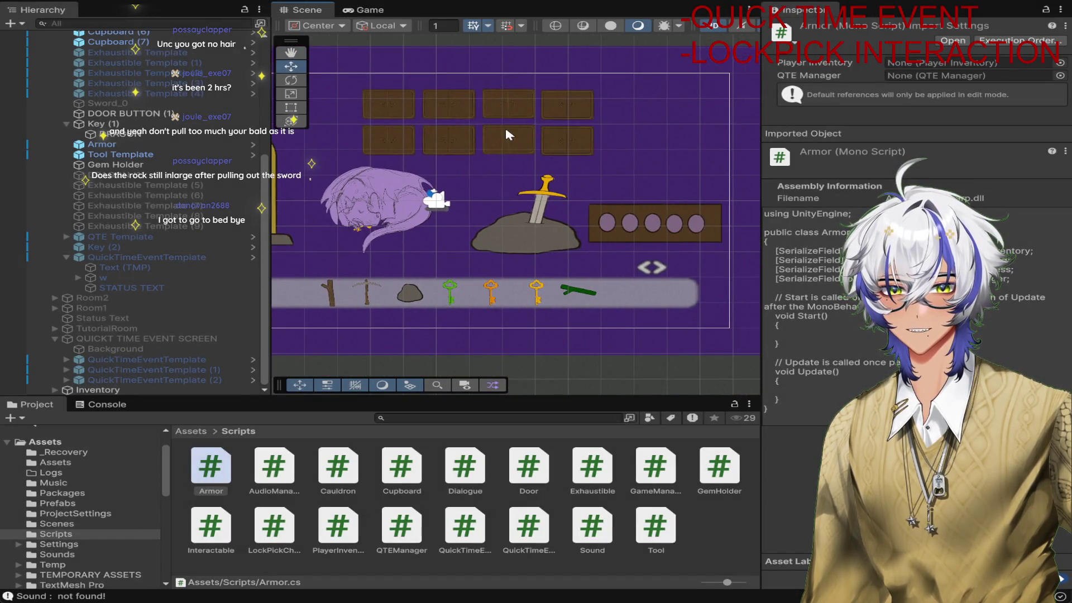
left_click(529, 242)
left_click(526, 244)
scroll(838, 251, "down", 5)
scroll(838, 251, "down", 3)
scroll(837, 251, "up", 5)
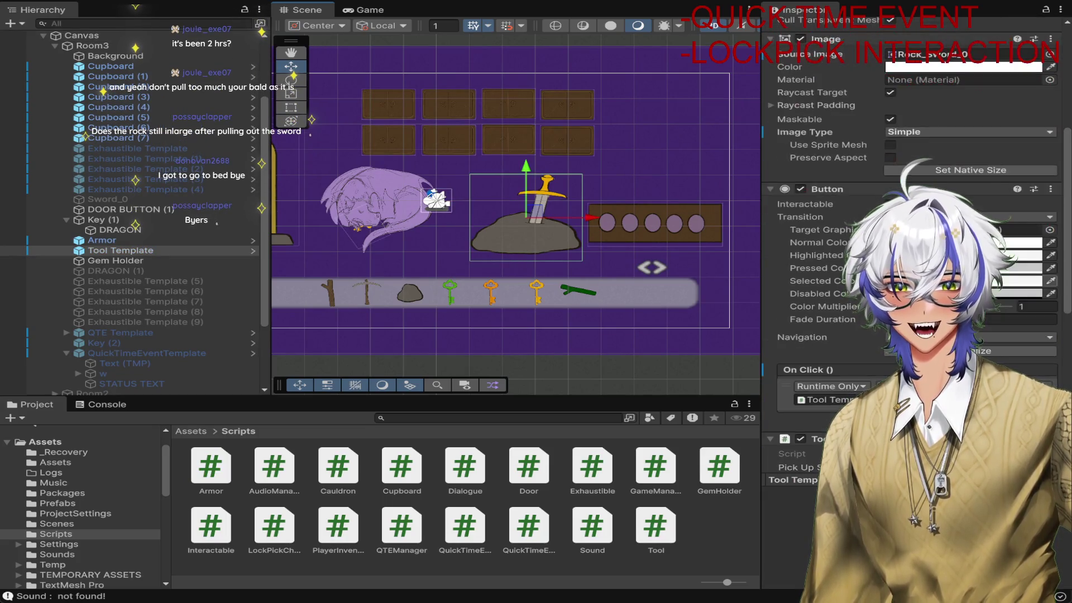
scroll(837, 251, "up", 3)
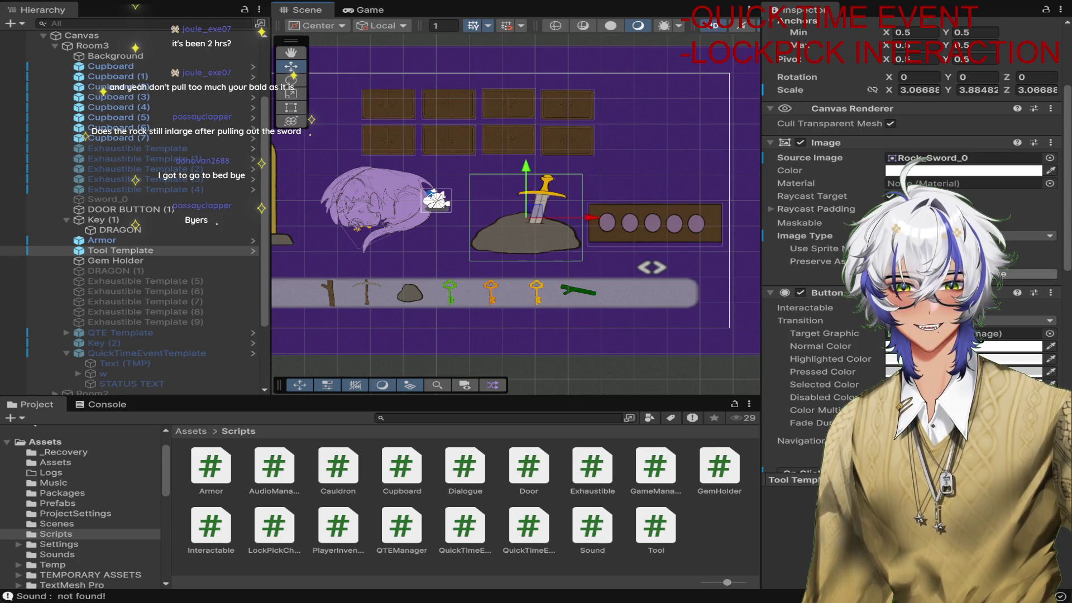
scroll(838, 251, "down", 5)
scroll(583, 250, "down", 2)
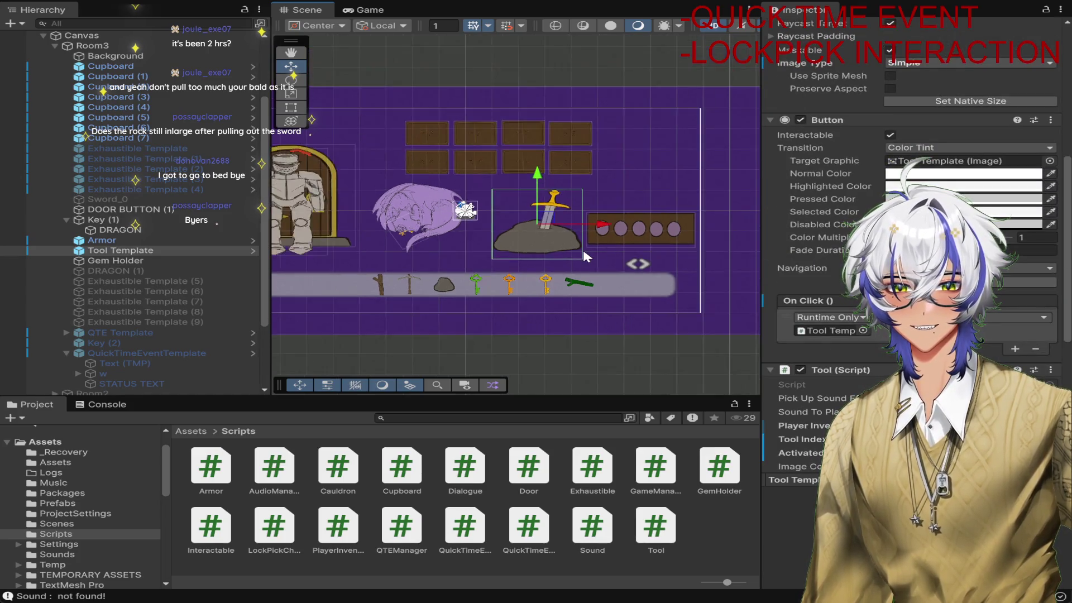
scroll(583, 250, "down", 1)
mouse_move(536, 337)
left_mouse_down()
mouse_move(608, 333)
mouse_move(601, 343)
left_mouse_up()
left_click(388, 216)
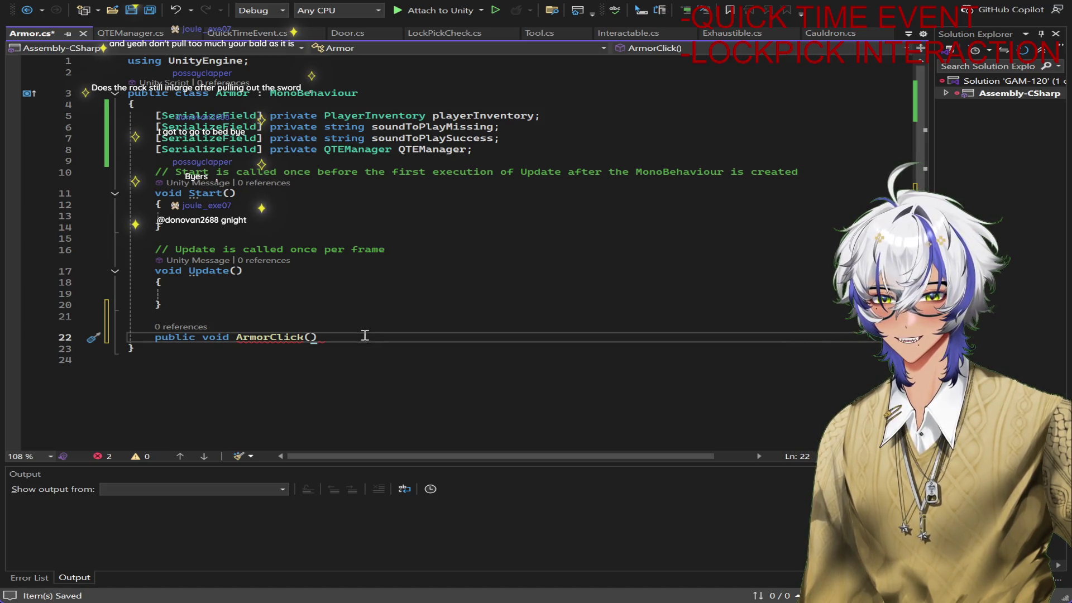
type("{ }")
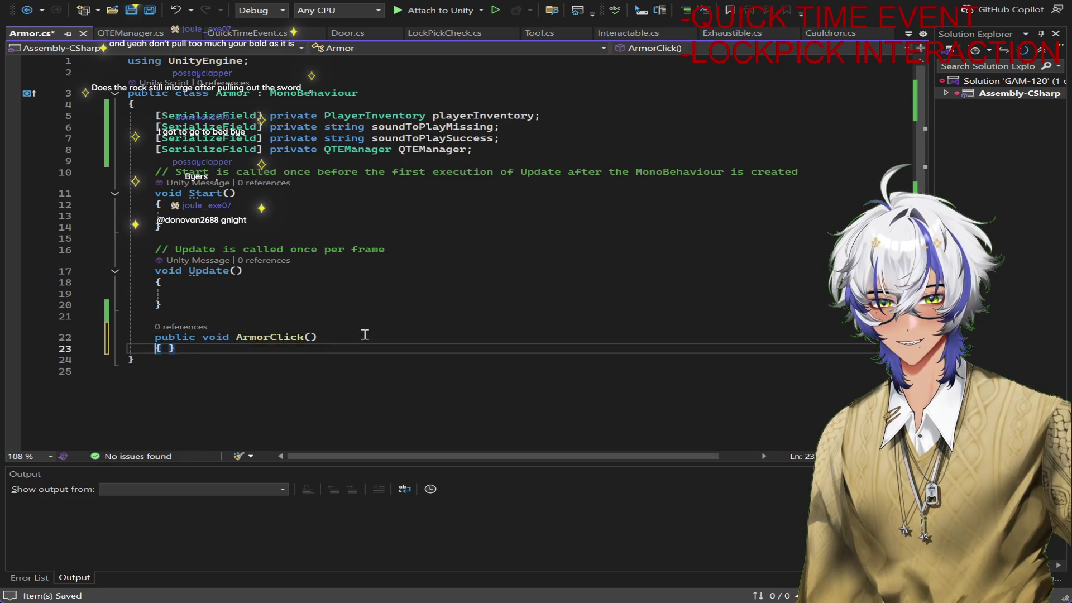
In ArmorClick, add an if block checking playerInventory for tool 3 and save
key("Return")
key("Return")
type("if(")
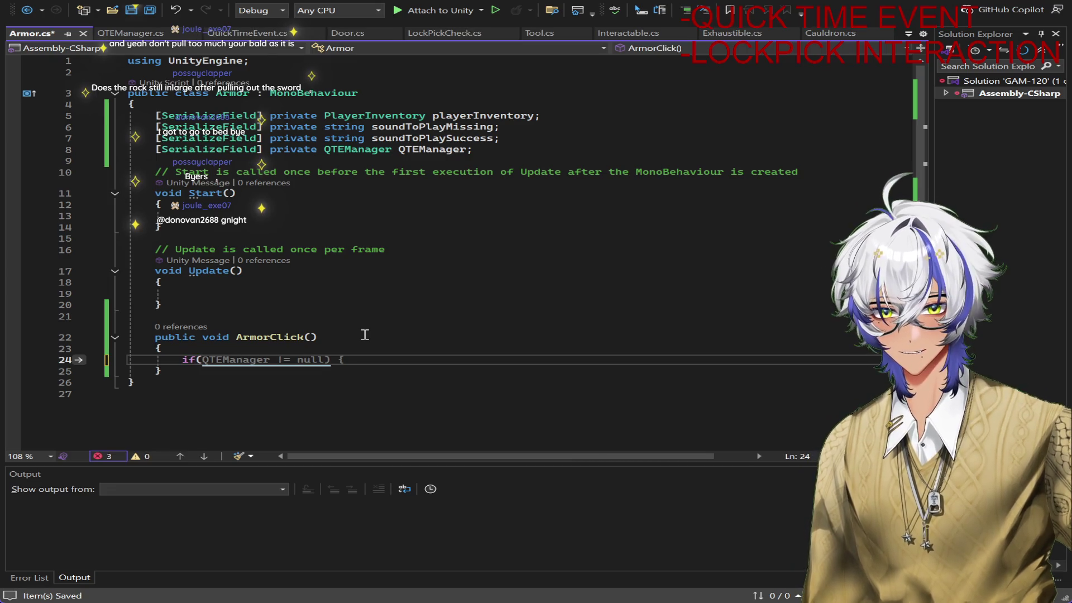
type("pla")
key("Tab")
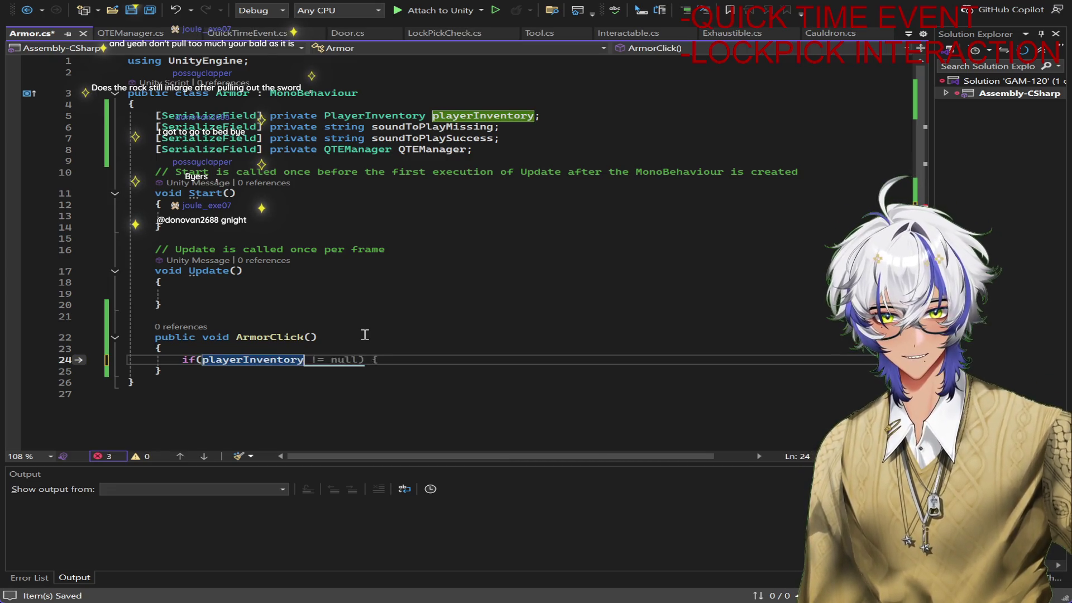
type(".")
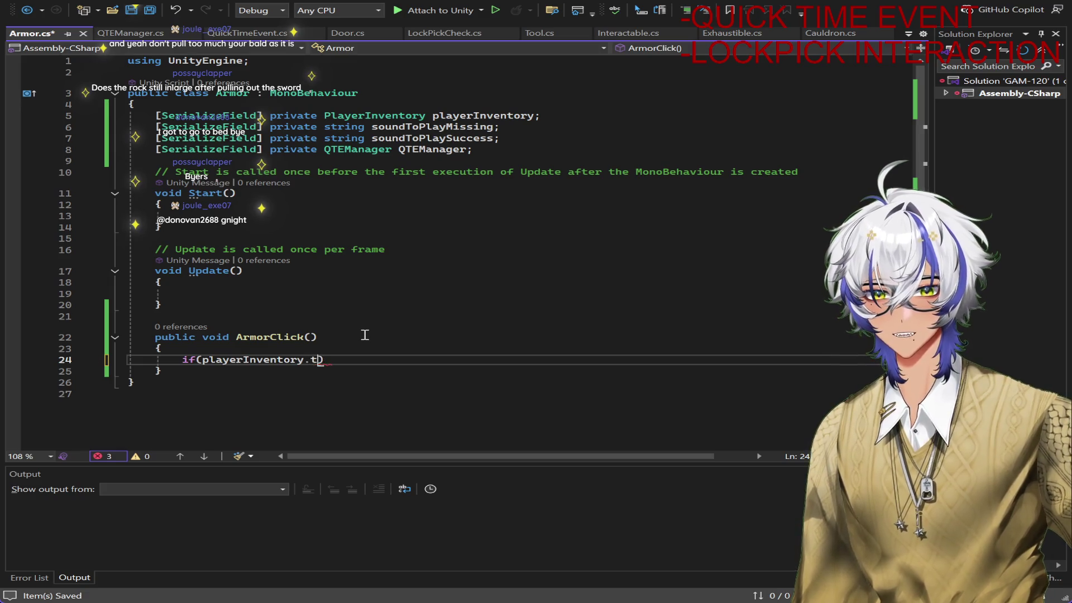
type("tools[")
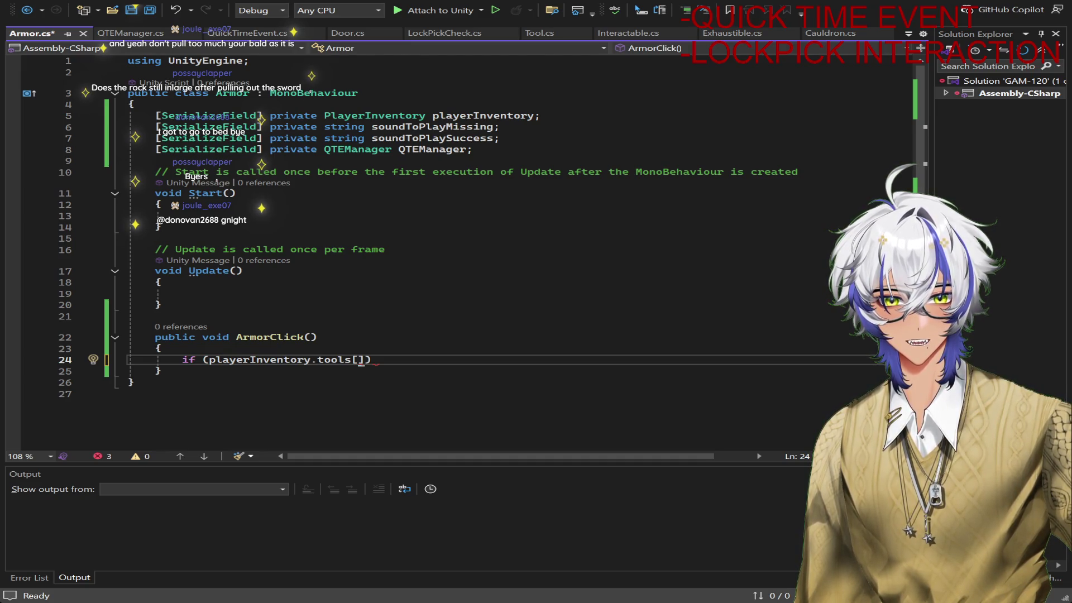
type("3")
left_click(478, 359)
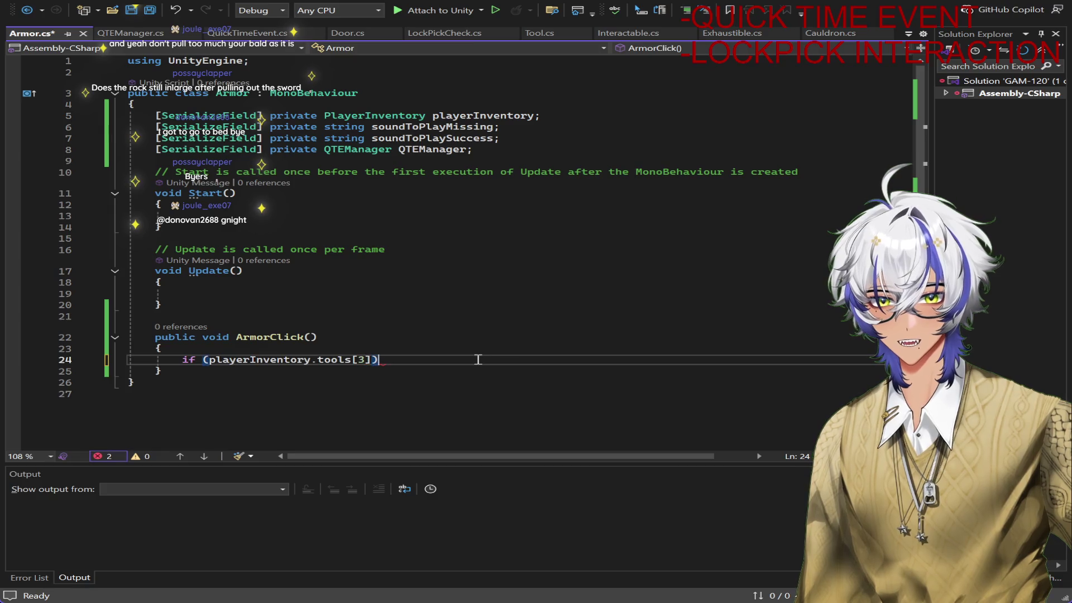
type("{ }")
key("Down")
key("Return")
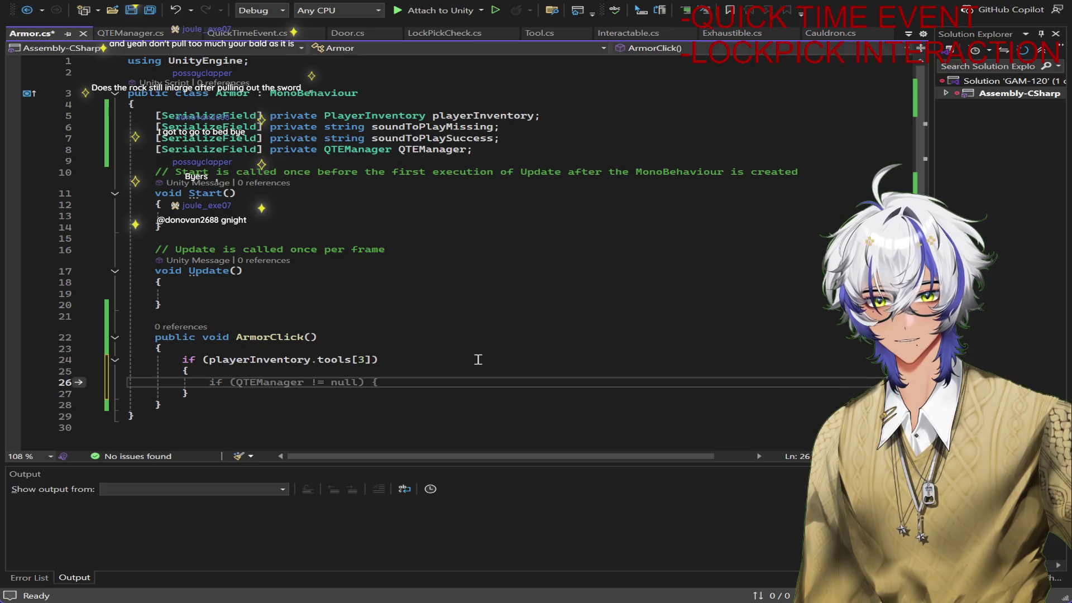
key("ctrl+s")
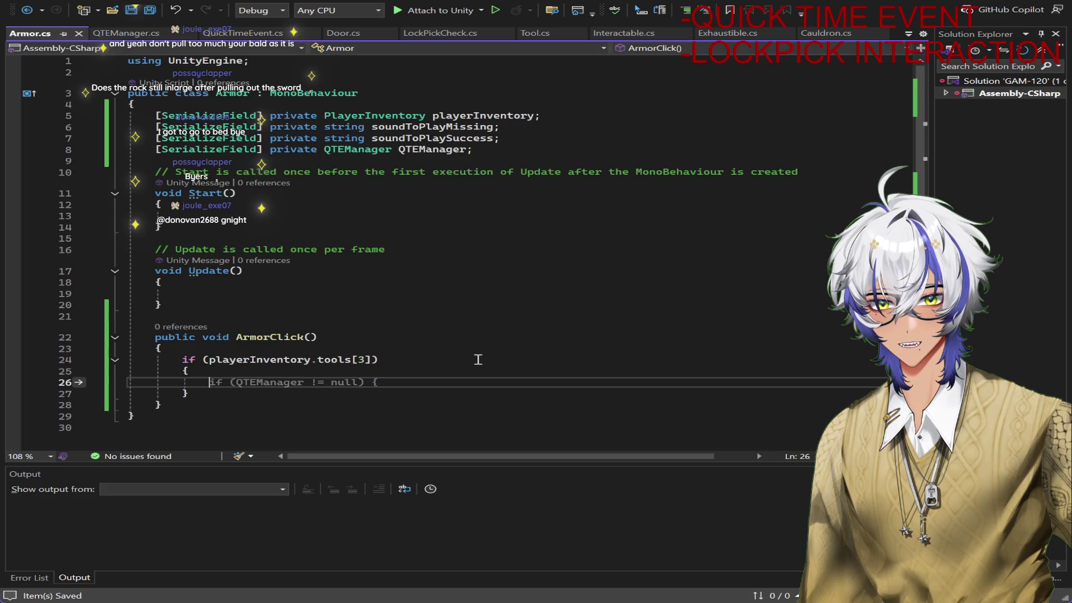
Inside a QTEManager null check, activate the QTE and set isActivated = true, then save
key("Tab")
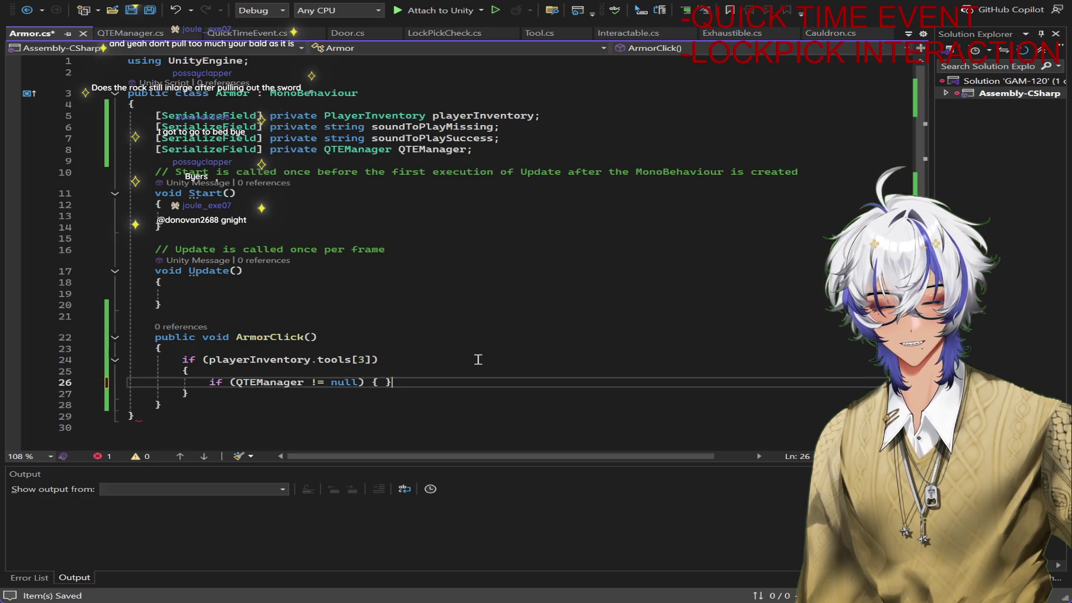
key("Left")
key("Return")
key("Right")
key("Return")
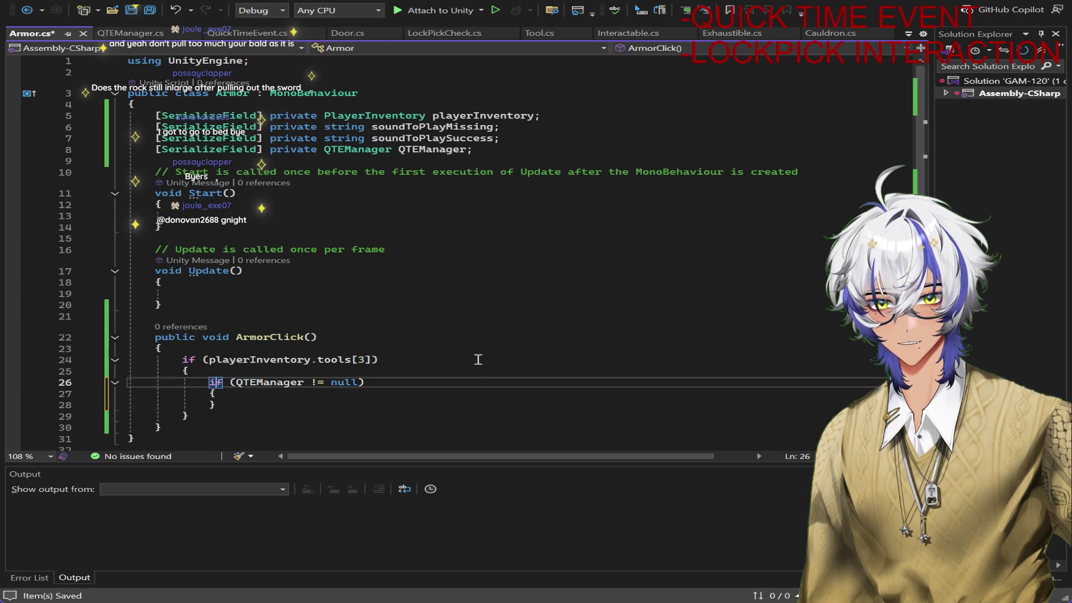
key("Return")
type("e")
key("Tab")
type("ameObject.SetActive(")
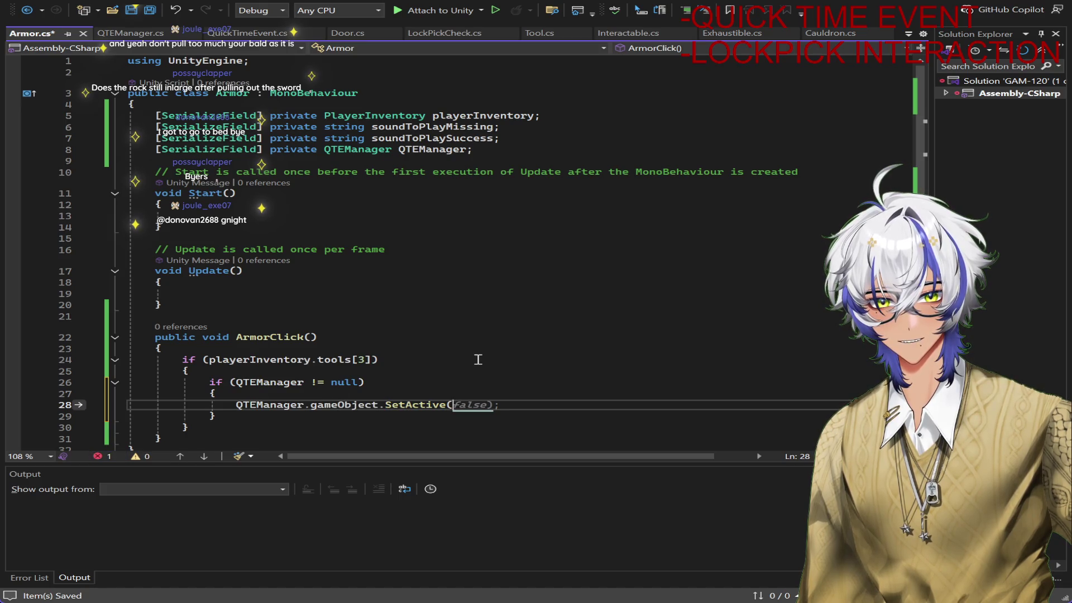
type("true);")
key("Return")
type("qte.is")
key("Tab")
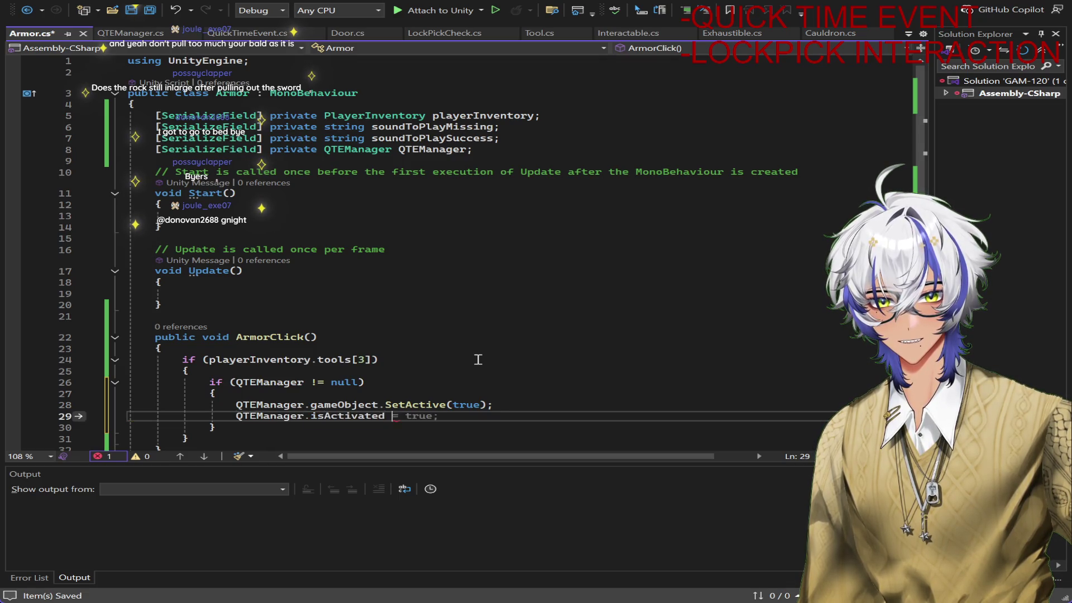
type("= true;")
key("ctrl+s")
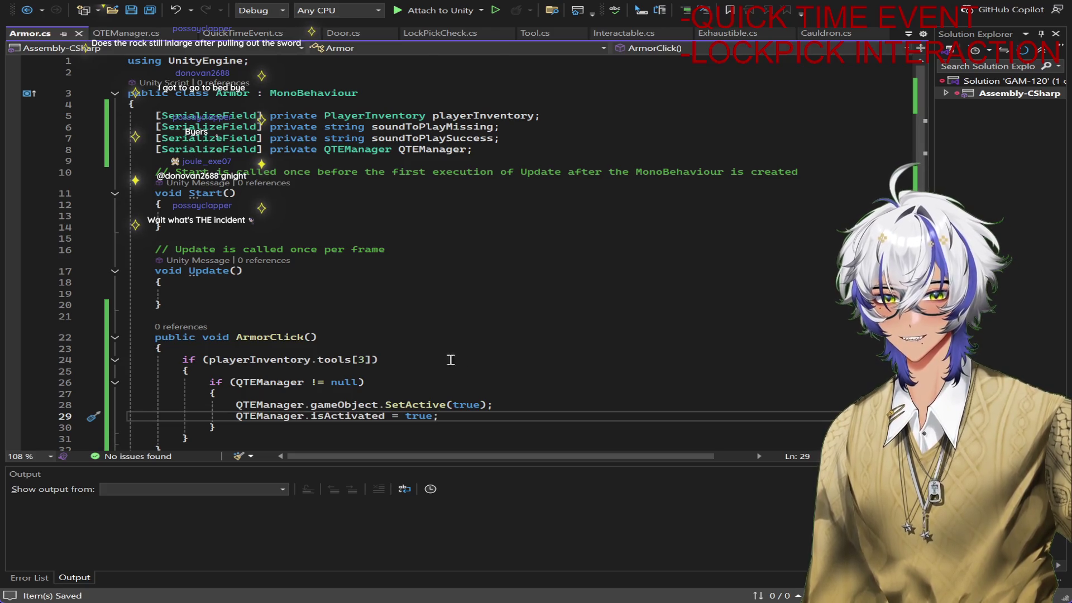
scroll(462, 360, "down", 2)
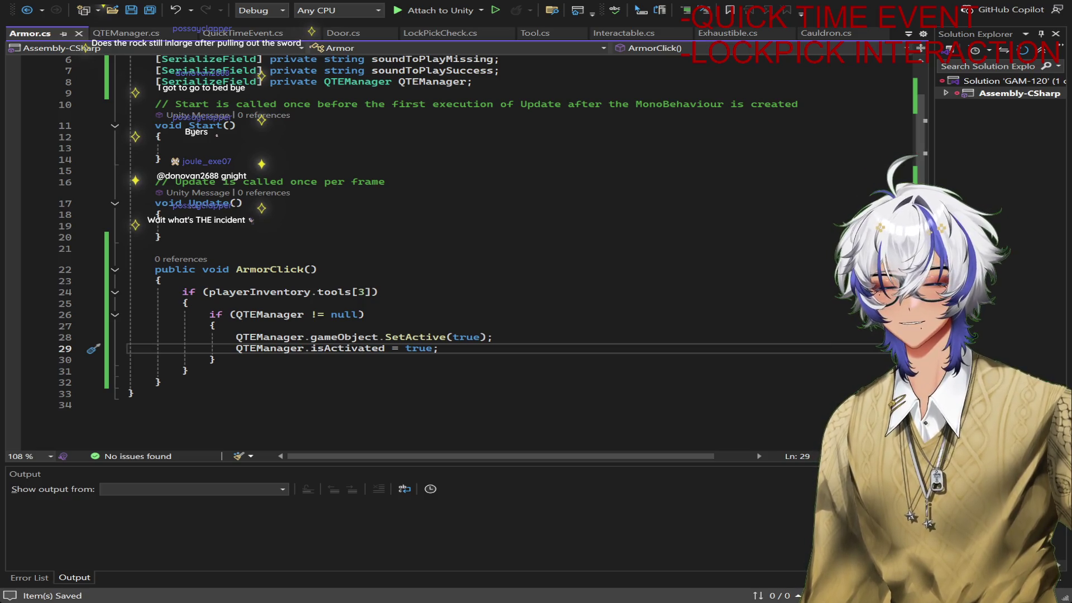
scroll(353, 233, "up", 1, "ctrl")
scroll(369, 252, "up", 1, "ctrl")
scroll(392, 292, "up", 1, "ctrl")
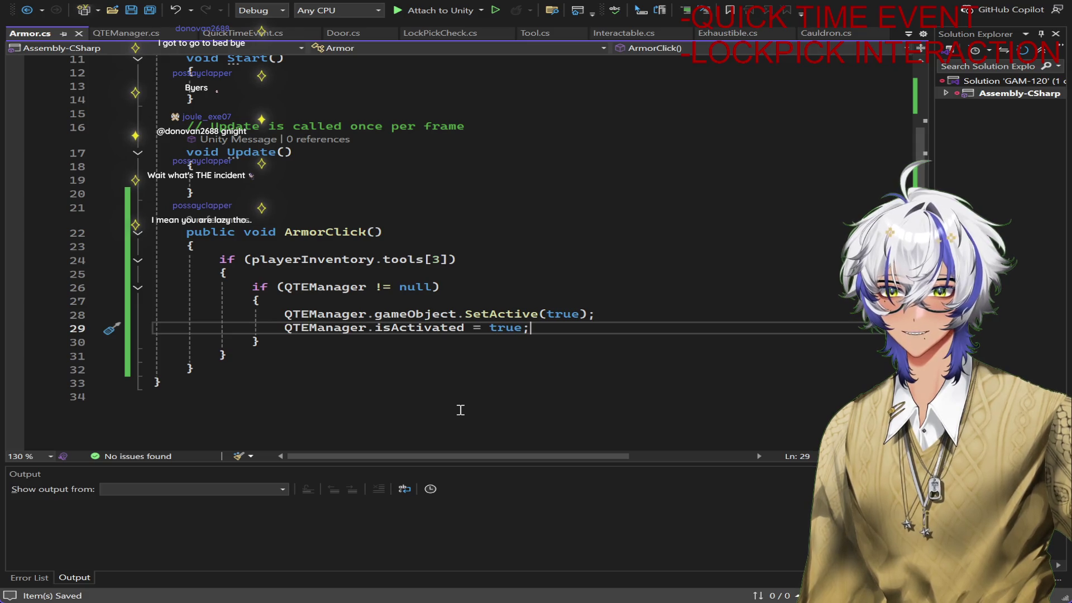
scroll(461, 409, "up", 3)
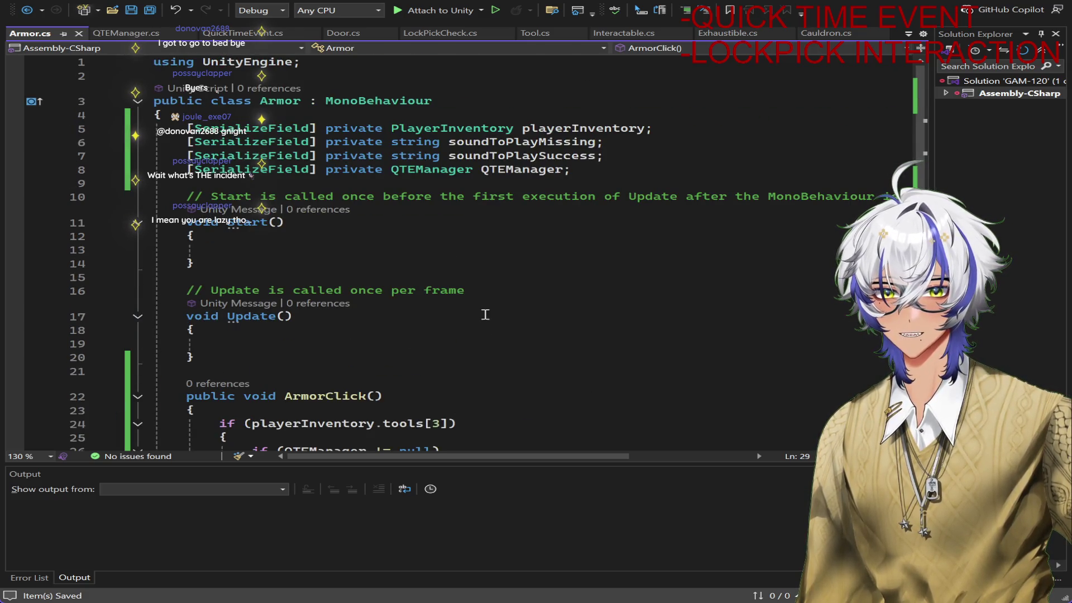
scroll(485, 315, "down", 4)
Add an empty line in ArmorClick before the QTE activation and view the QTEManager script
left_click(377, 260)
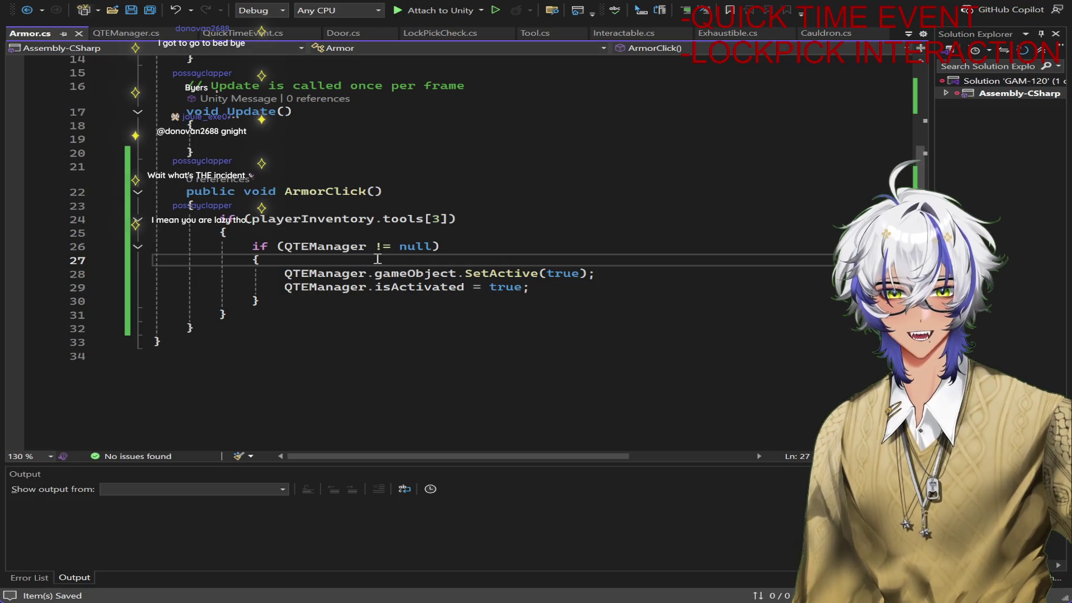
key("Return")
scroll(373, 248, "up", 4)
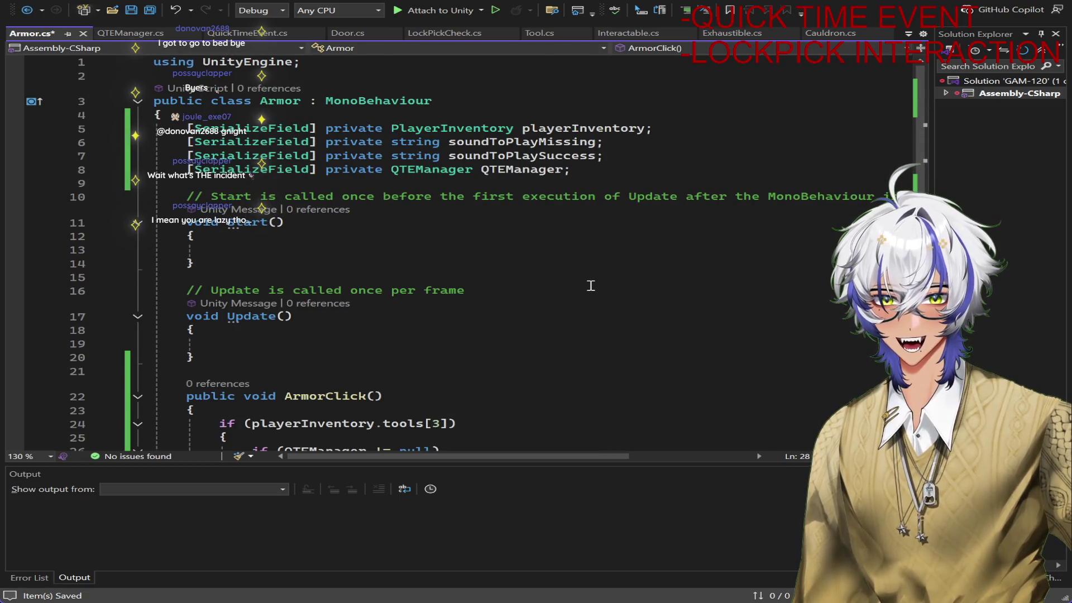
scroll(589, 288, "down", 3)
scroll(589, 288, "up", 1)
scroll(586, 297, "up", 2)
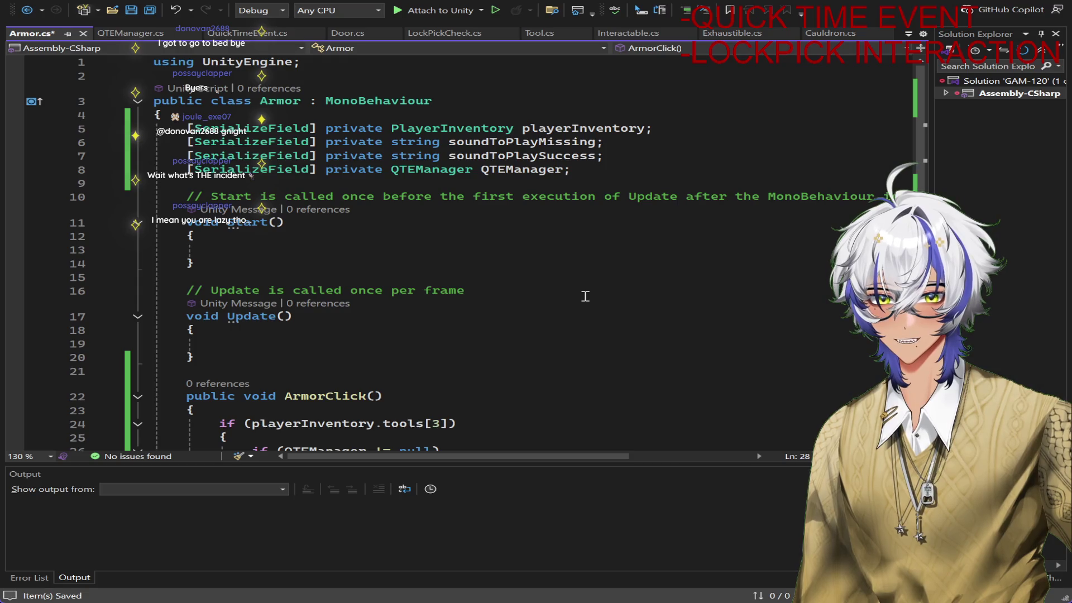
scroll(586, 296, "down", 3)
scroll(584, 295, "down", 1)
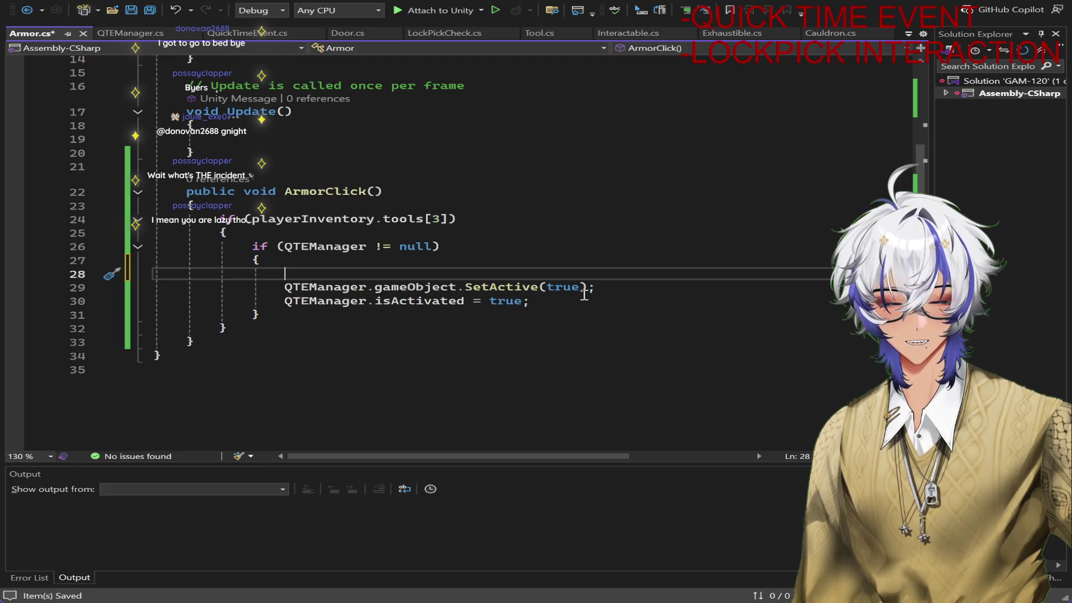
type("Obj")
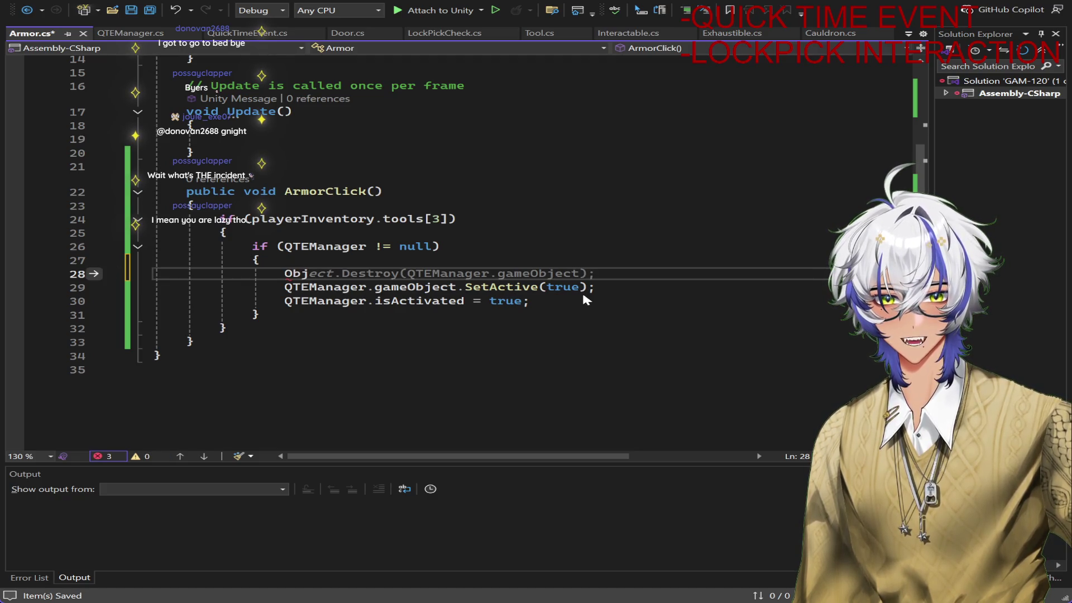
left_click(131, 33)
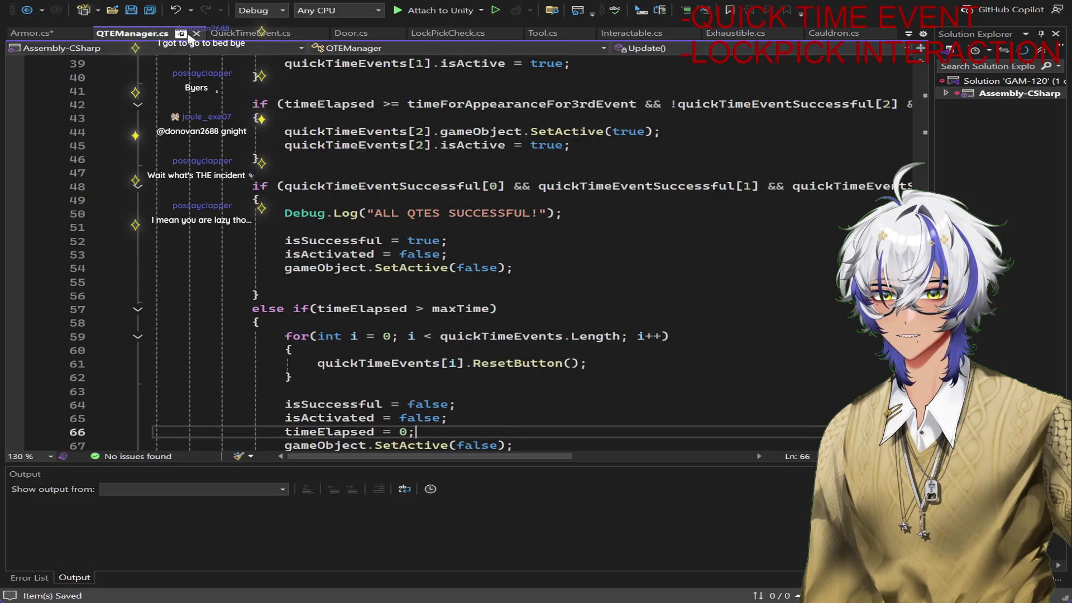
Copy the AudioManager Play(soundToPlayUnlocked) line from Door.cs into ArmorClick
left_click(347, 33)
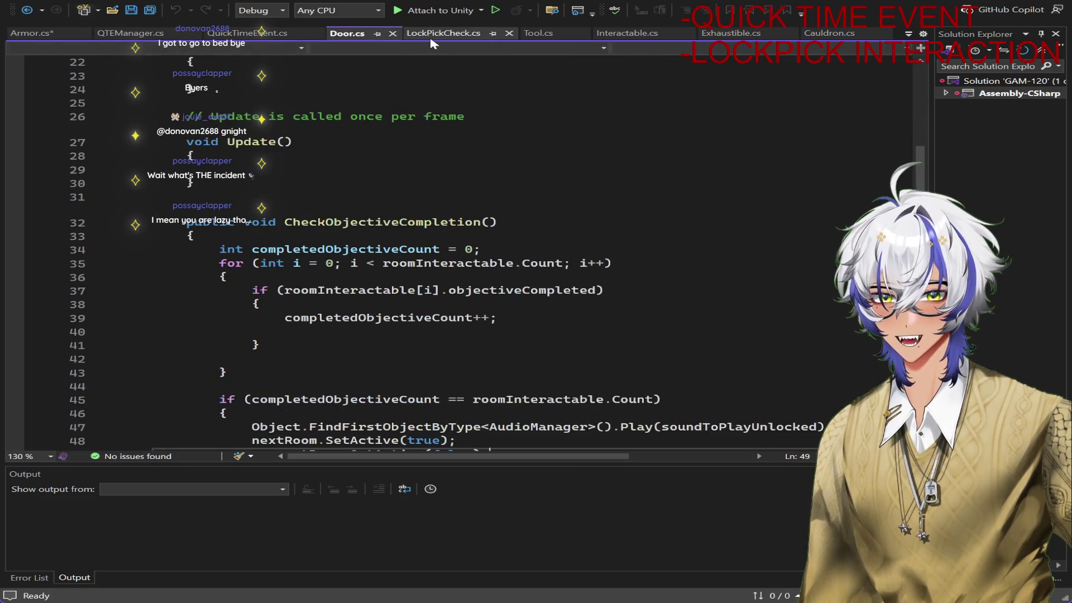
scroll(501, 168, "down", 3)
scroll(533, 208, "down", 2)
left_click_drag(831, 182, 251, 181)
key("ctrl+c")
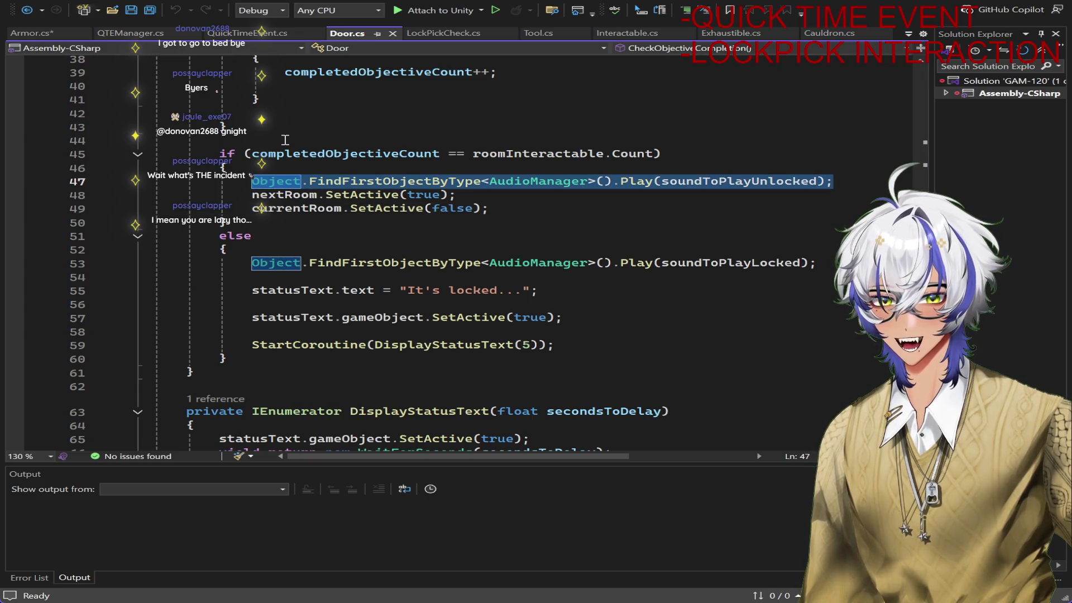
left_click(31, 32)
key("ctrl+v")
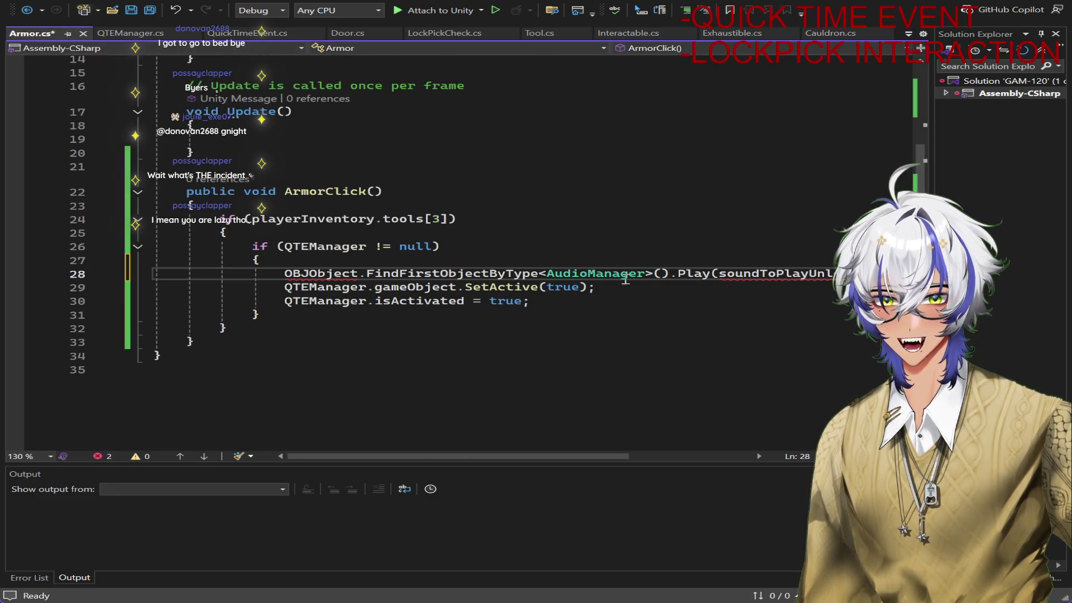
key("BackSpace")
key("BackSpace")
key("BackSpace")
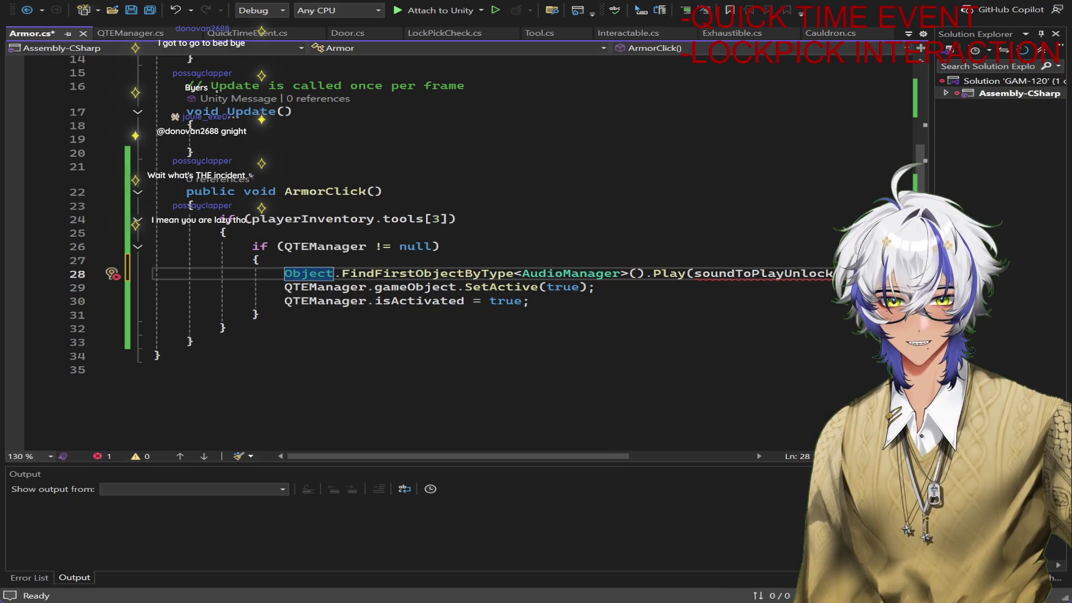
Change the pasted line's argument to soundToPlaySuccess and save the Armor script
key("End")
key("Left")
key("Left")
key("BackSpace")
key("BackSpace")
key("BackSpace")
key("BackSpace")
key("BackSpace")
key("BackSpace")
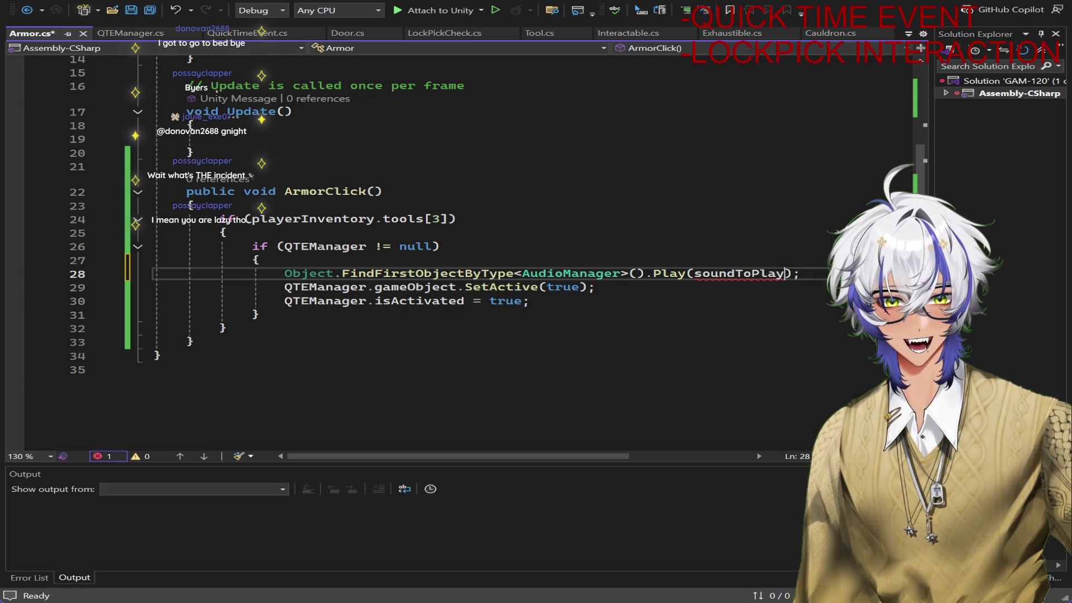
type("sUC")
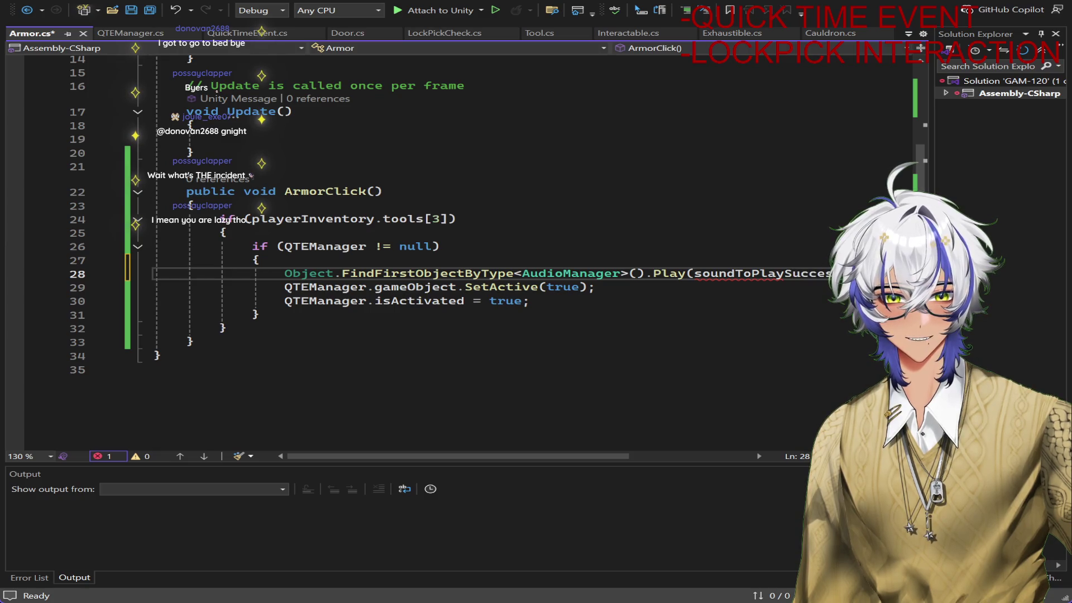
key("ctrl+s")
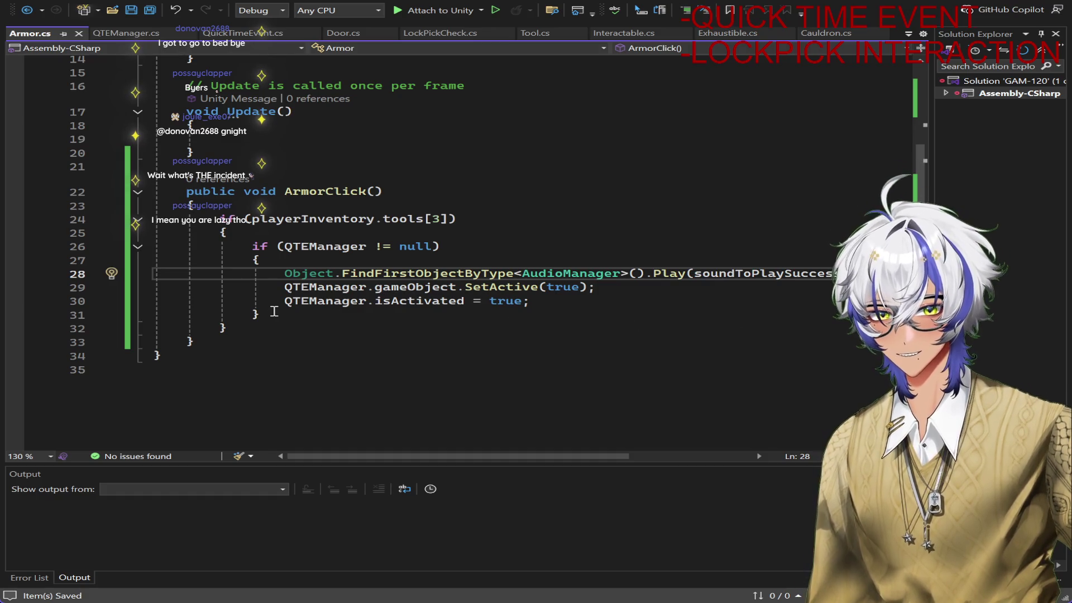
left_click(244, 330)
Add an else branch to the tool check and paste the Play sound line into it
key("Return")
type("else {")
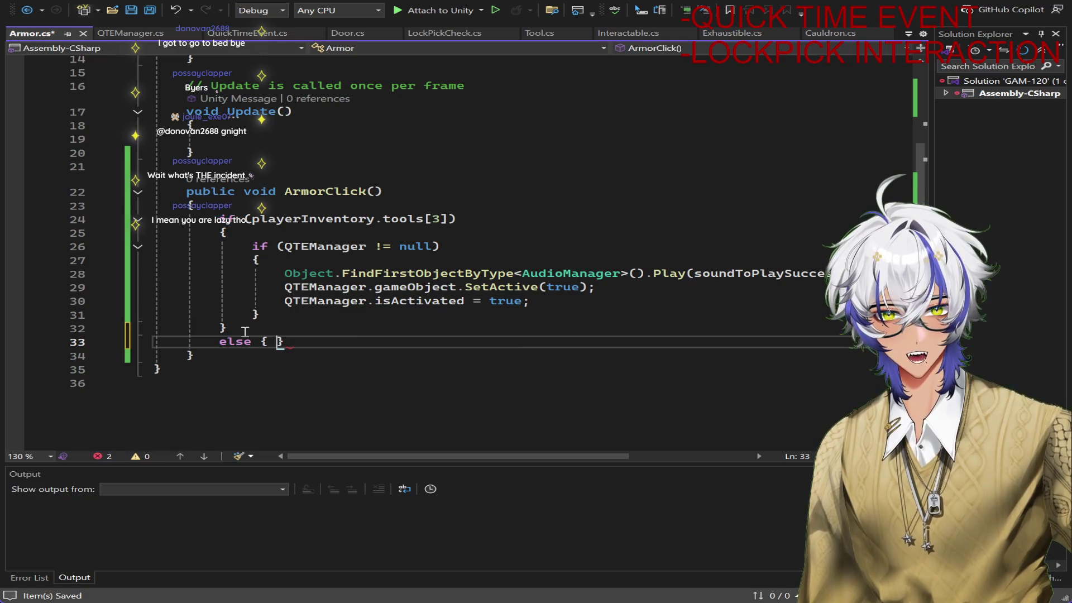
key("Return")
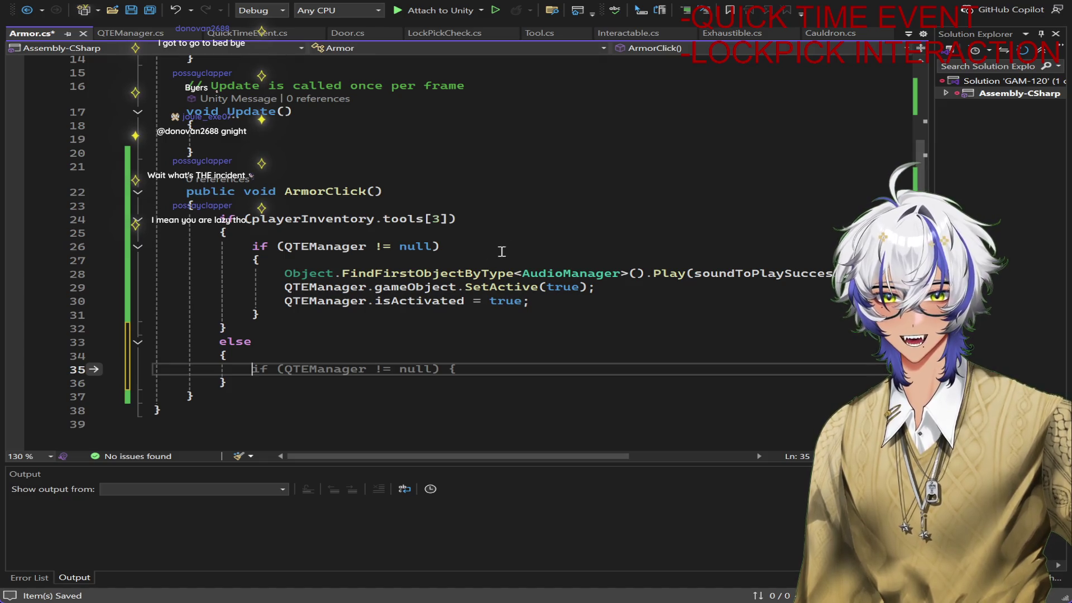
left_click(775, 273)
left_click_drag(775, 273, 286, 274)
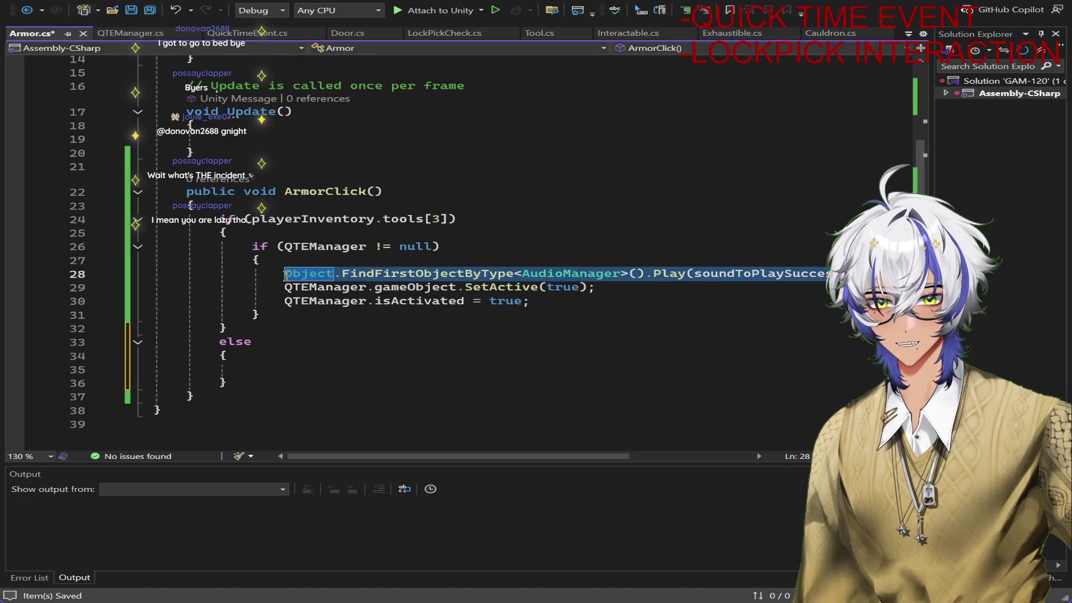
left_click(314, 373)
type("Object.FindFirstObjectByType<AudioManager>().Play(soundToPlaySuccess);")
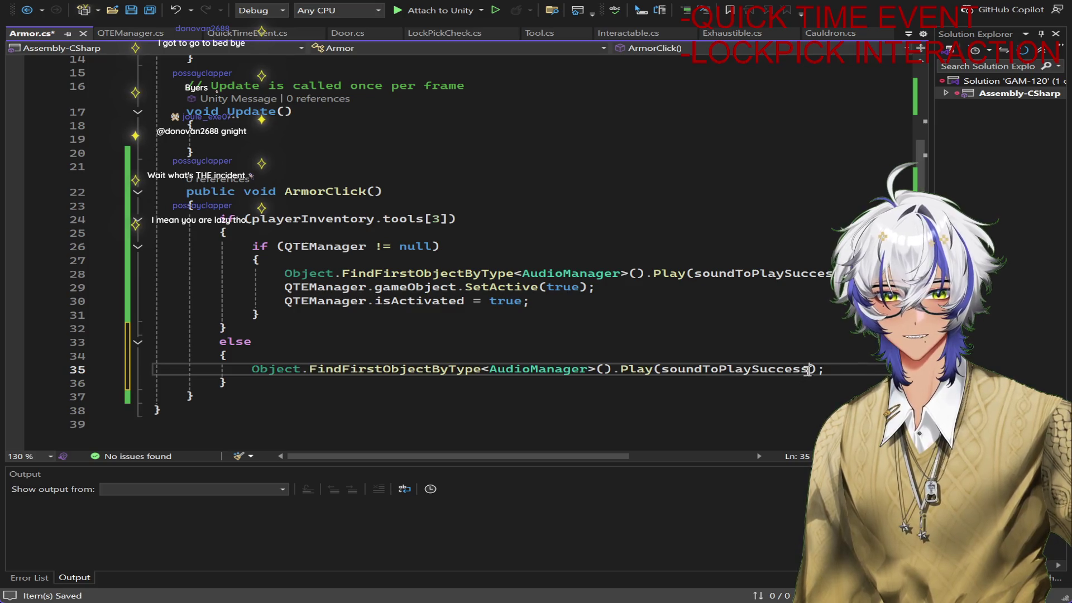
Change the else branch's argument to soundToPlayMissing and save the script
left_click(808, 370)
key("BackSpace")
key("BackSpace")
key("BackSpace")
key("BackSpace")
key("BackSpace")
key("BackSpace")
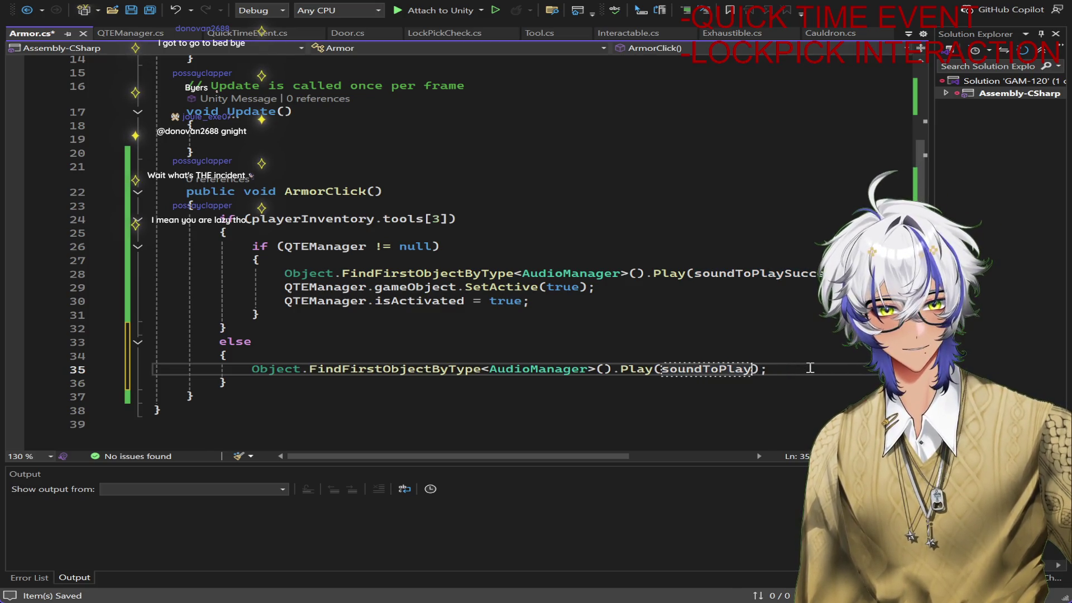
type("m")
type("sing")
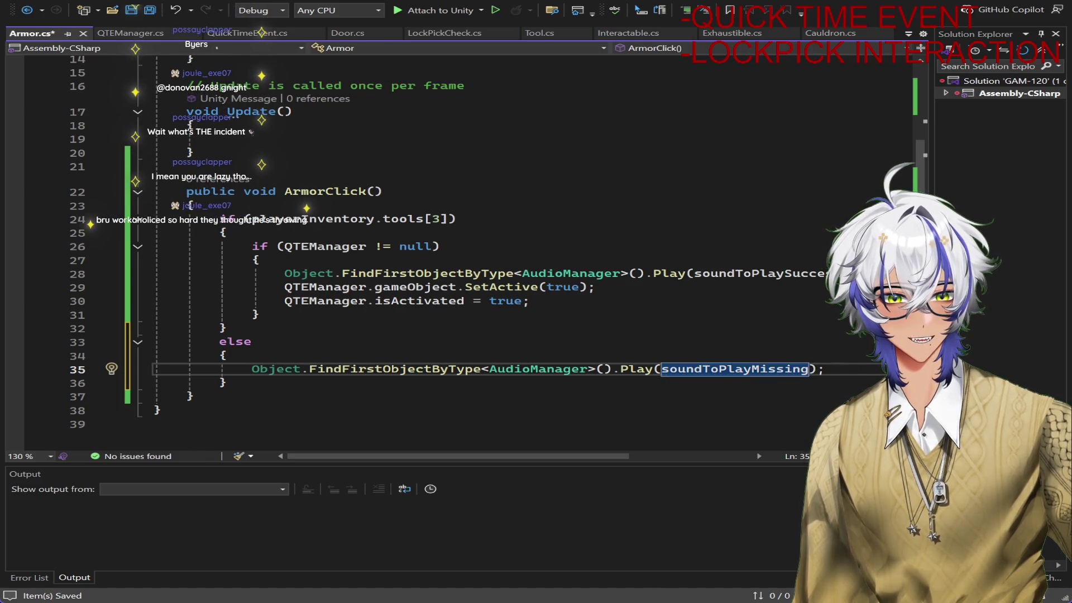
left_click(869, 369)
key("ctrl+s")
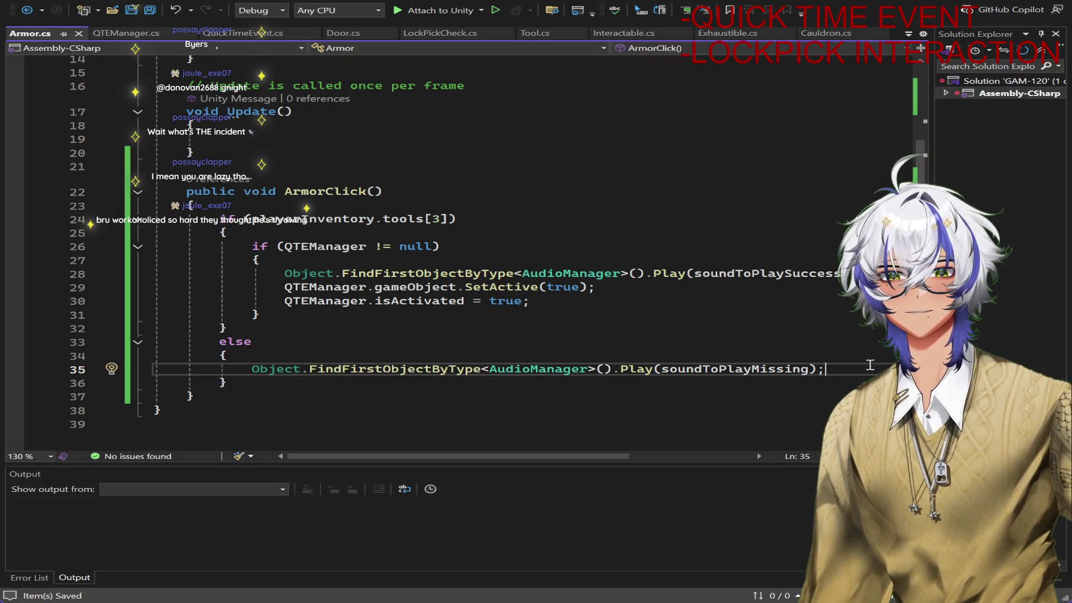
scroll(775, 230, "up", 5)
In Update, add an if block checking QTEManager.isSuccessful
left_click(220, 344)
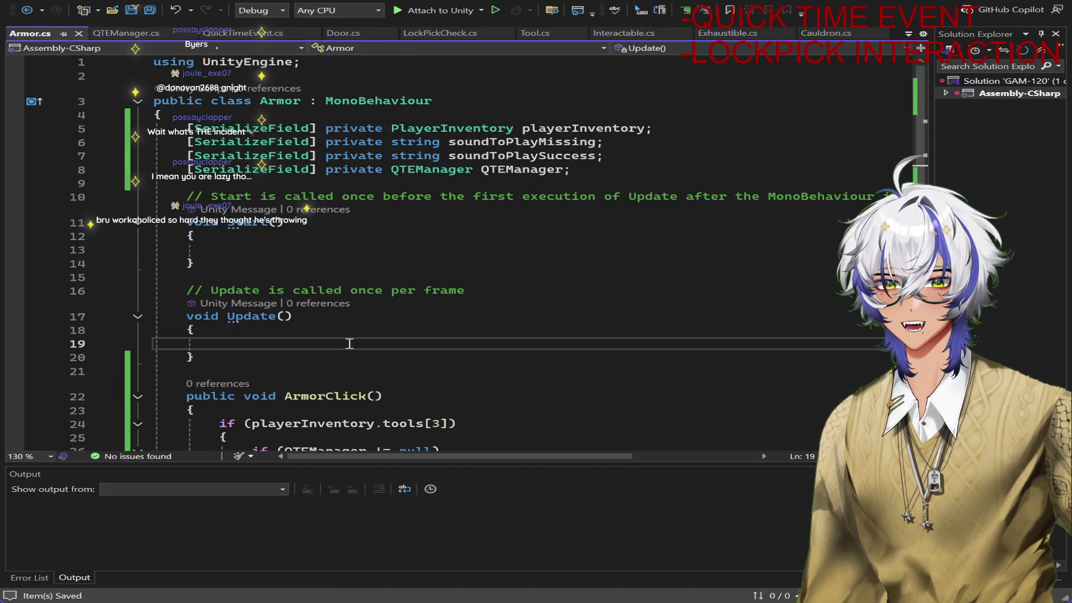
scroll(349, 344, "down", 5)
type("if(")
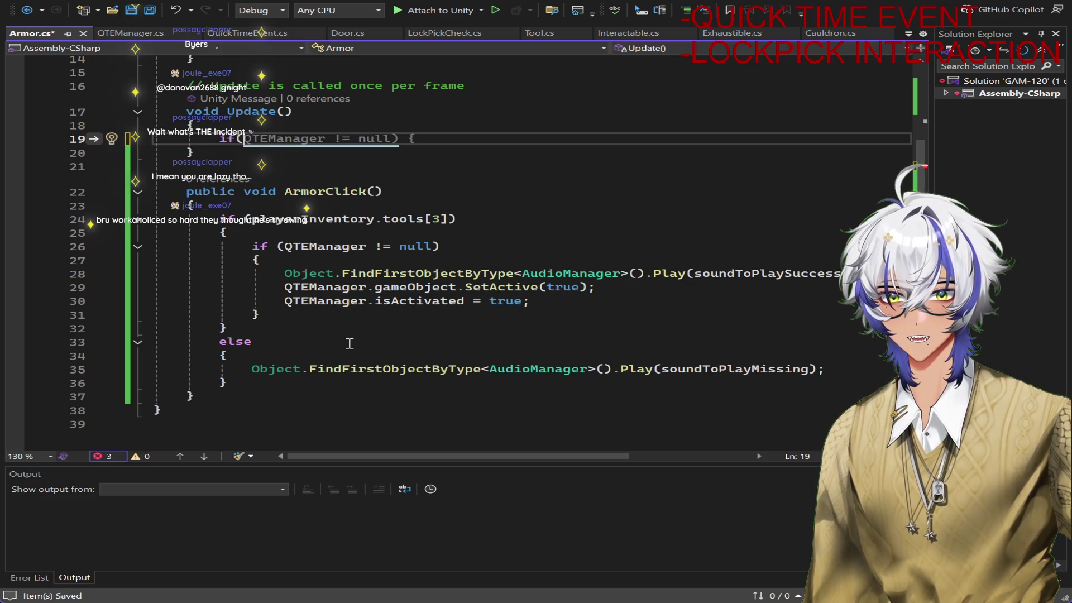
key("Tab")
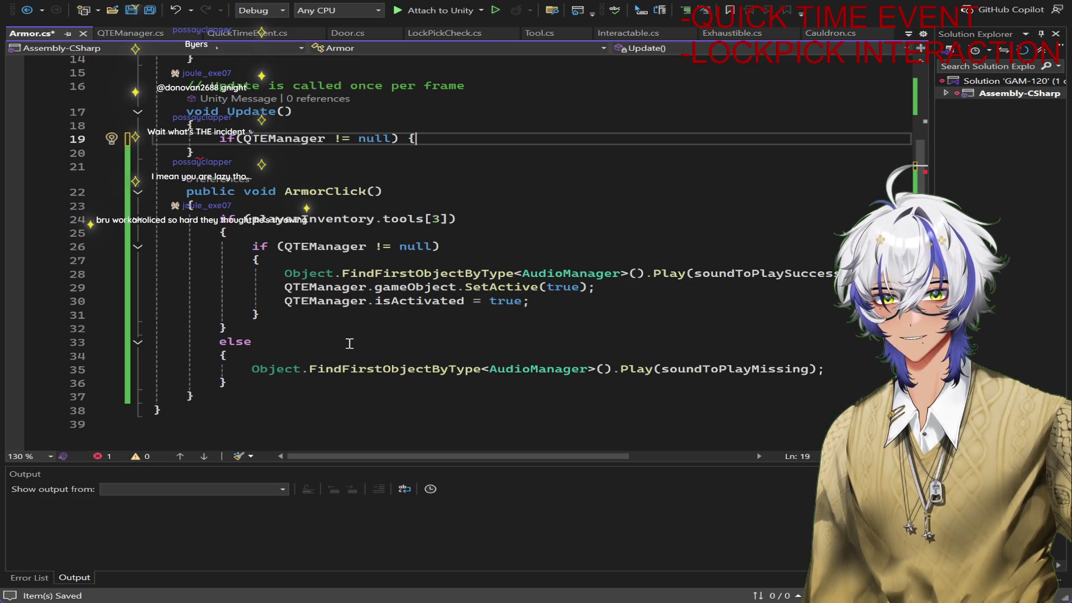
type(".iss")
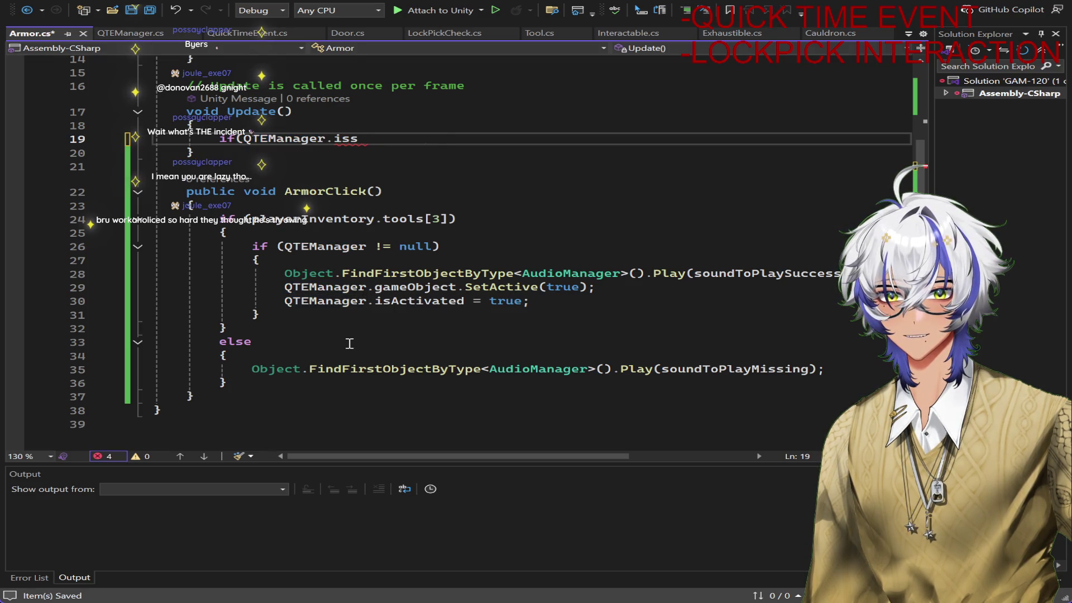
key("Tab")
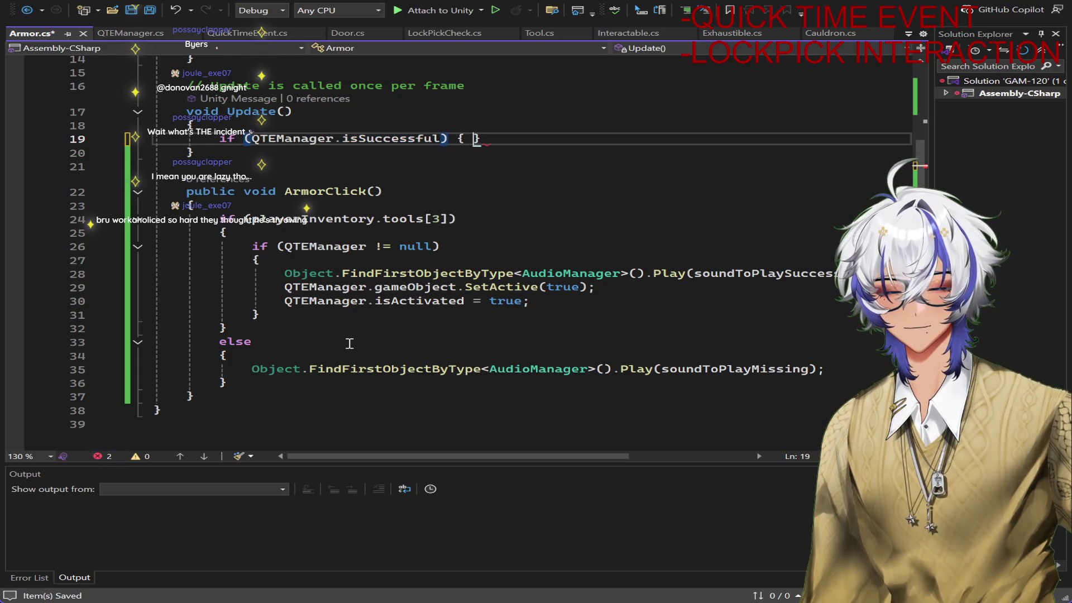
key("Return")
key("Return")
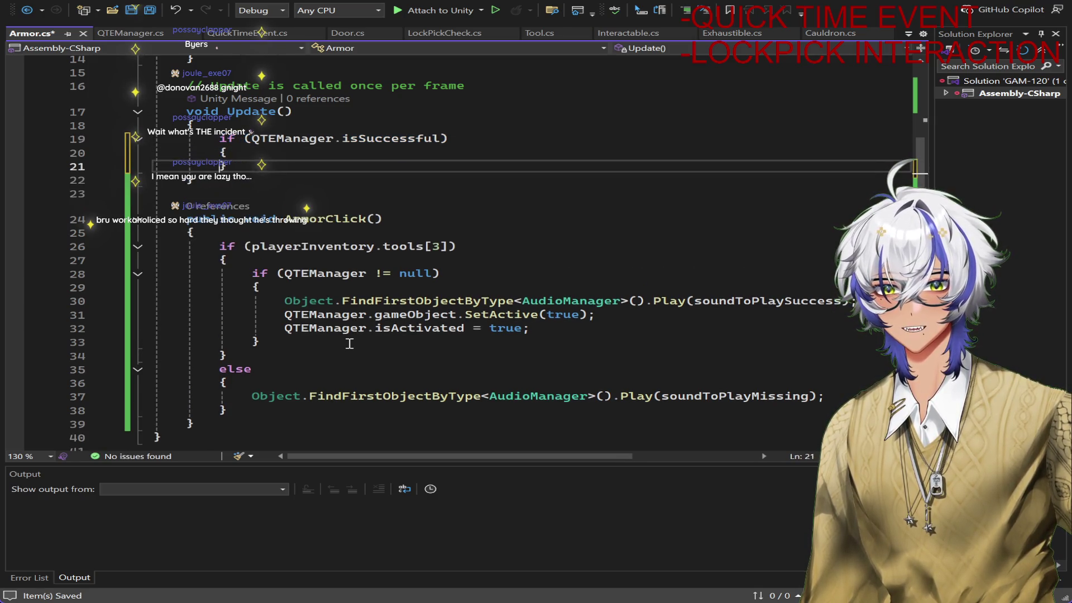
key("Return")
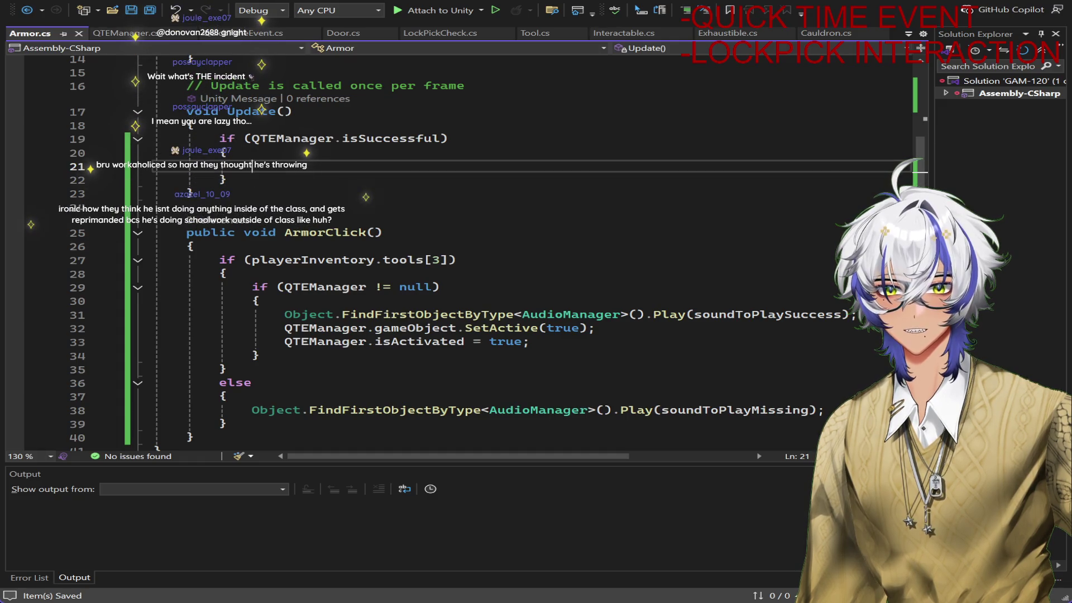
type("gameObject.inter")
Inside it, call gameObject.GetComponent<Interactable>().SuccessfulInteraction()
key("BackSpace")
key("BackSpace")
key("BackSpace")
key("BackSpace")
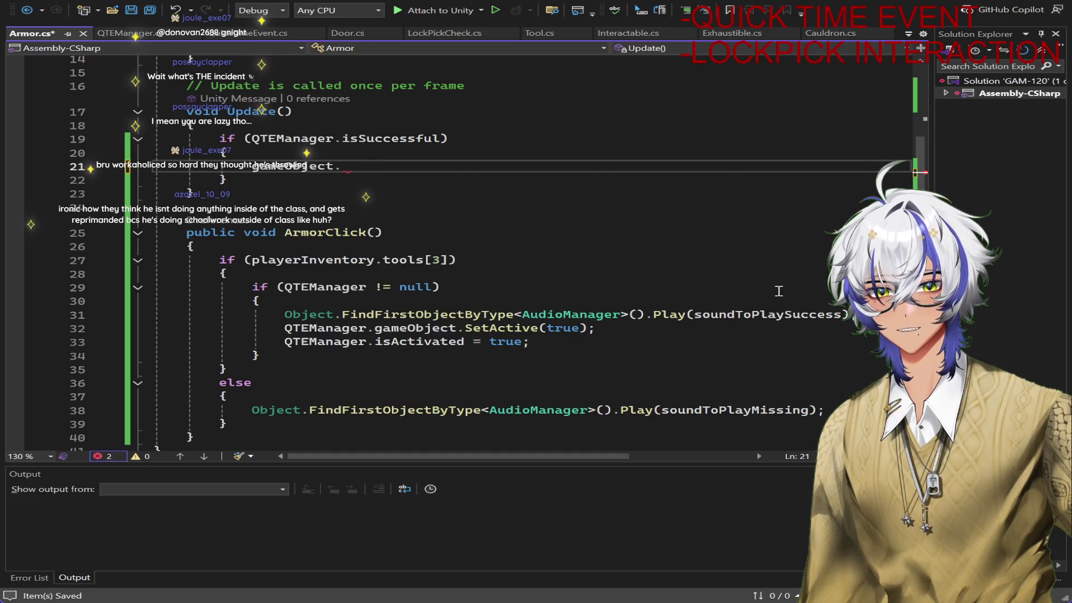
key("Tab")
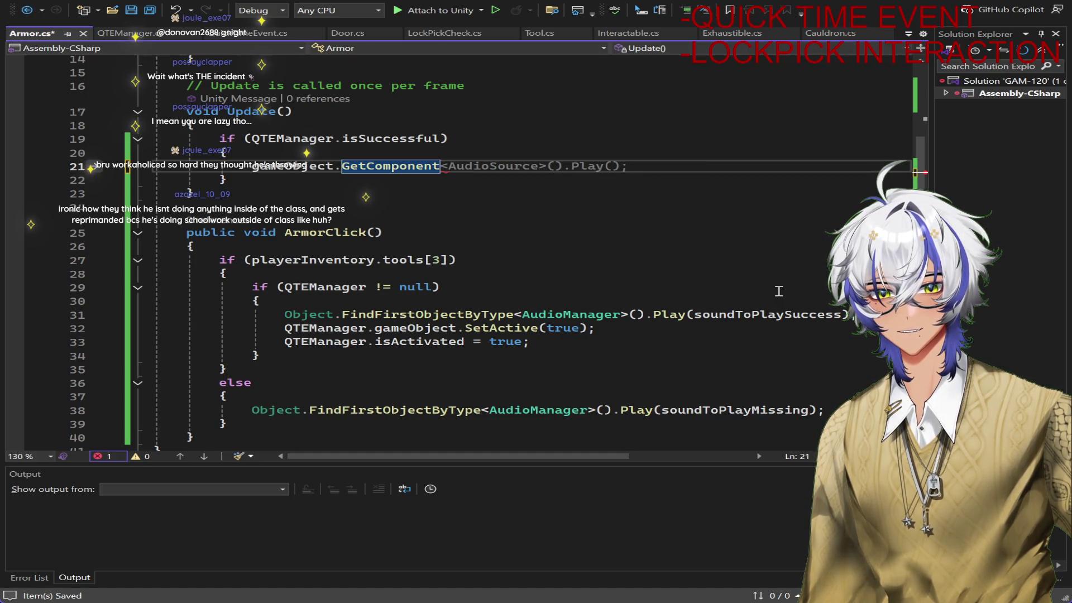
type("<Interactable>()")
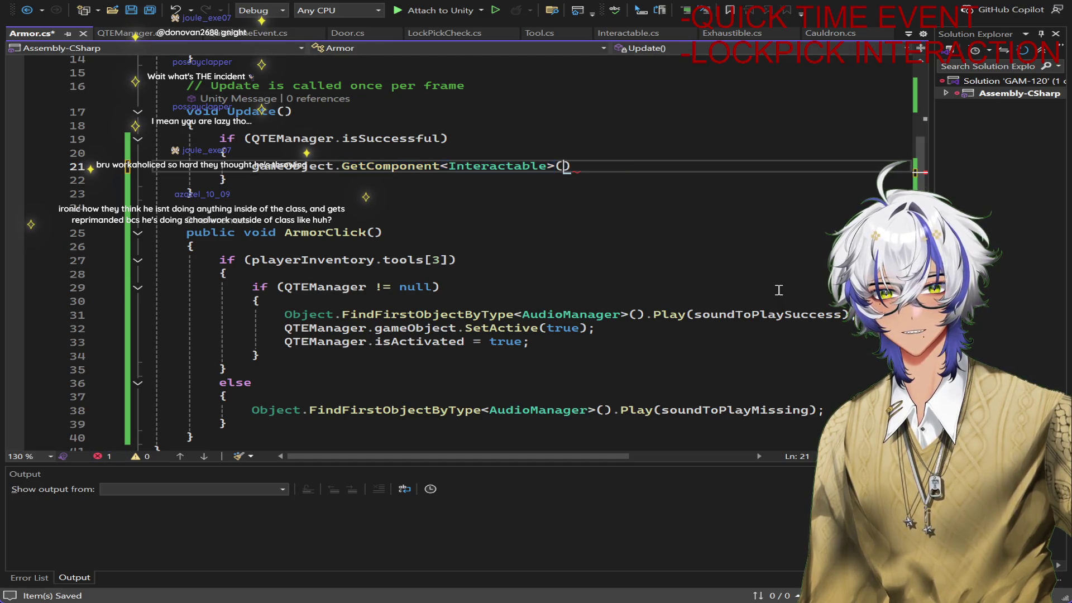
type(".Su")
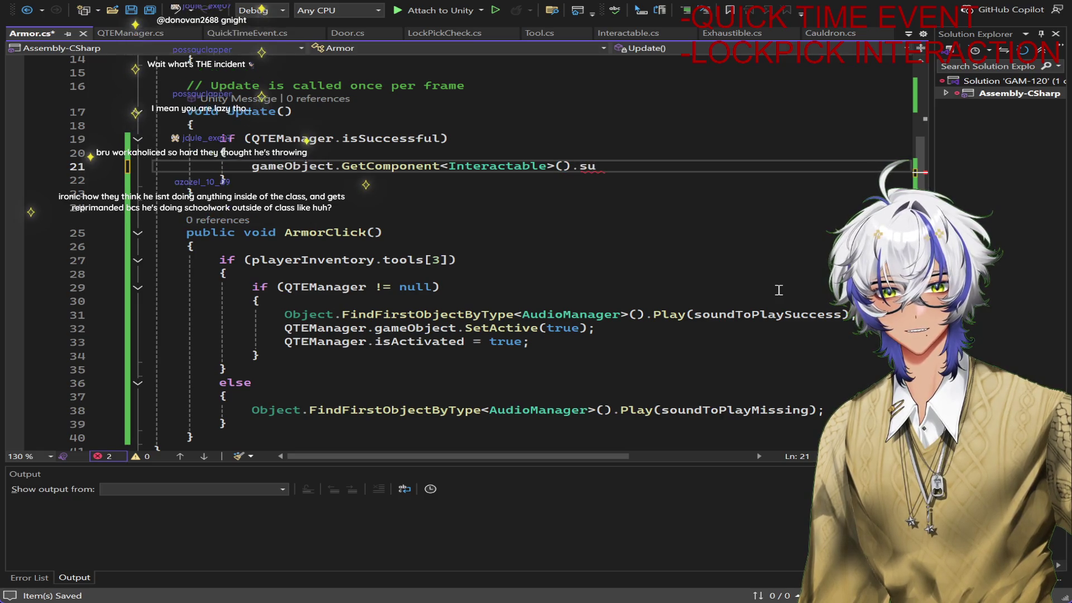
key("Tab")
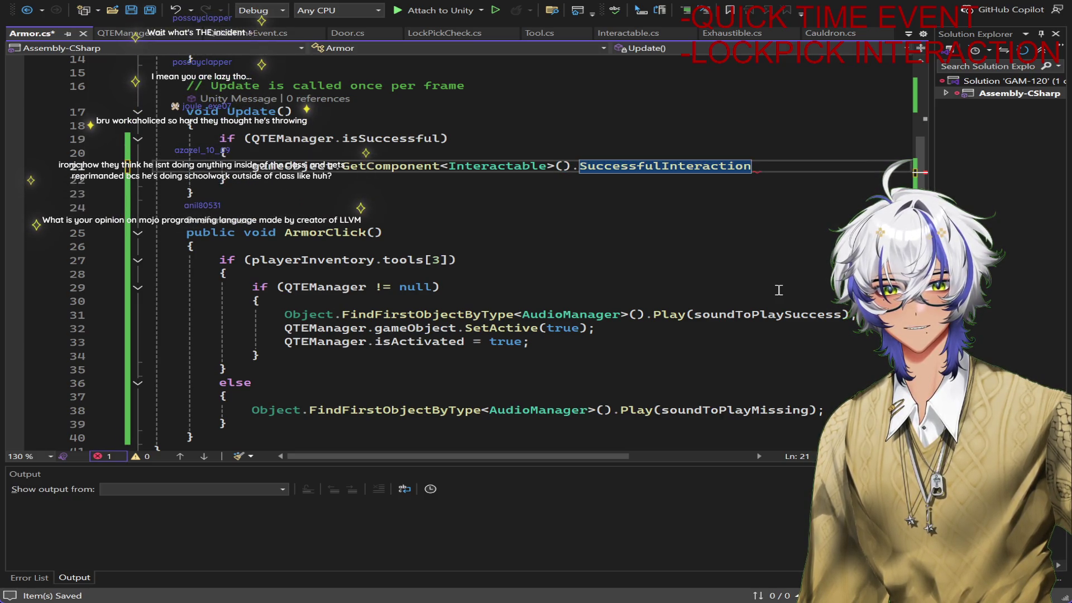
type("();")
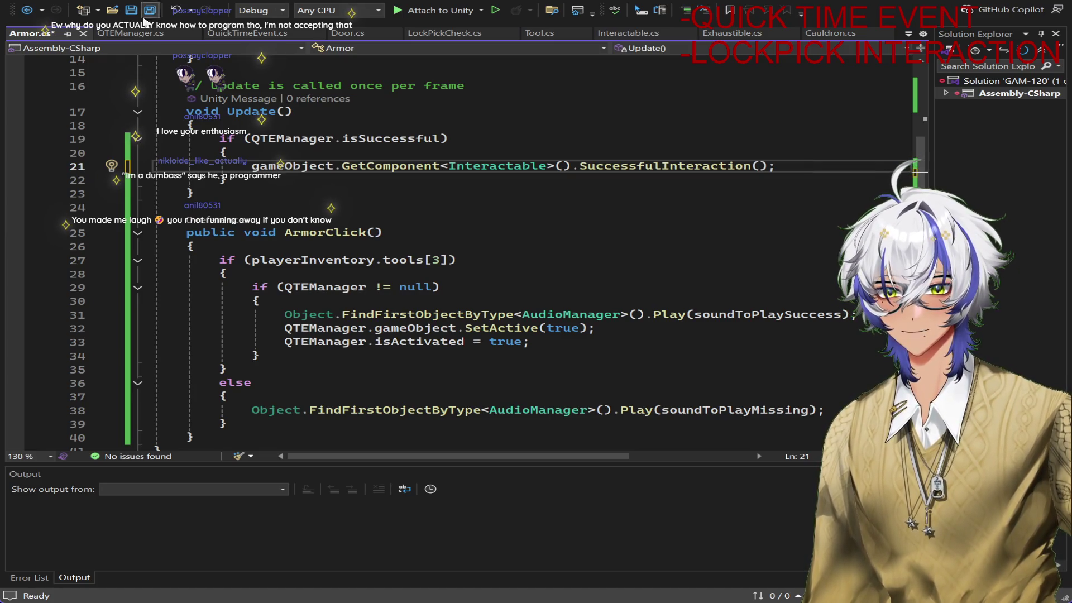
Review QTEManager's success and timeout handling, then return to Armor.cs
left_click(130, 33)
scroll(526, 224, "down", 7)
scroll(513, 253, "up", 7)
scroll(513, 254, "up", 1)
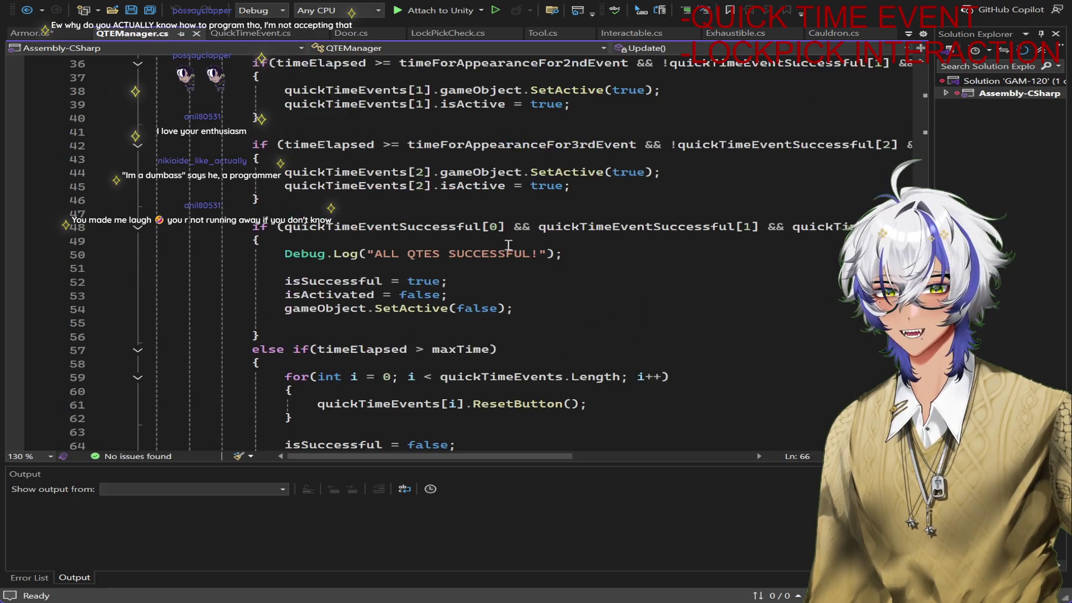
scroll(527, 180, "down", 7)
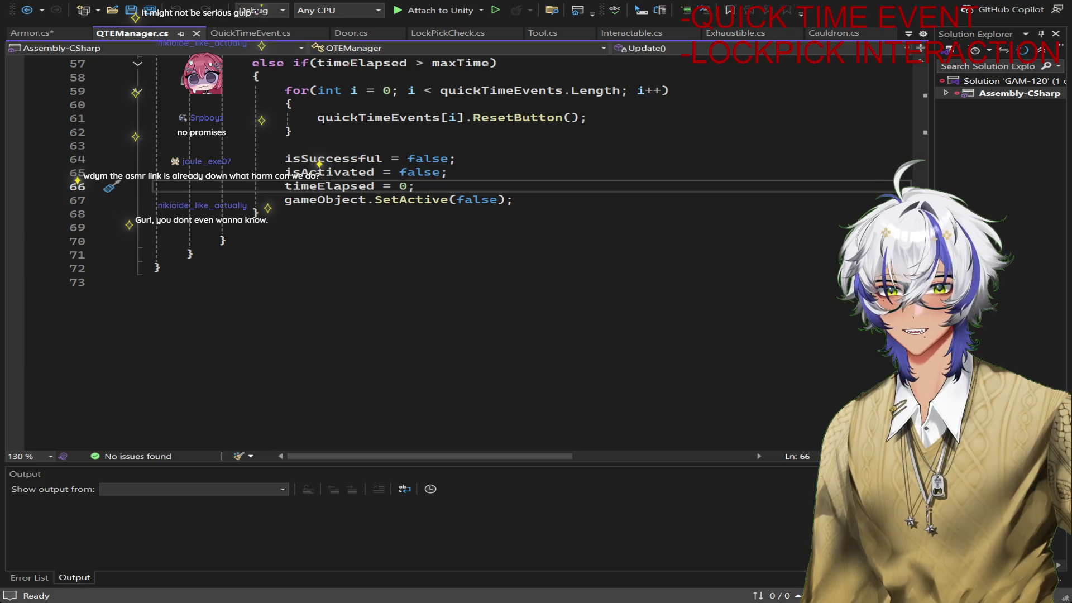
scroll(704, 291, "up", 4)
scroll(704, 291, "up", 6)
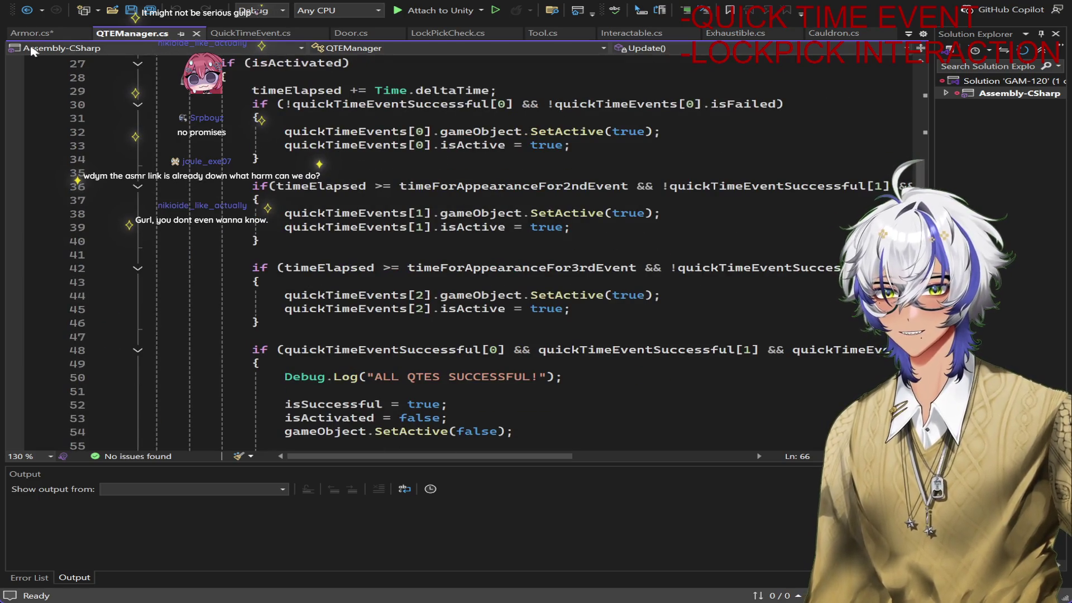
left_click(31, 33)
scroll(643, 259, "down", 7)
scroll(778, 272, "up", 4)
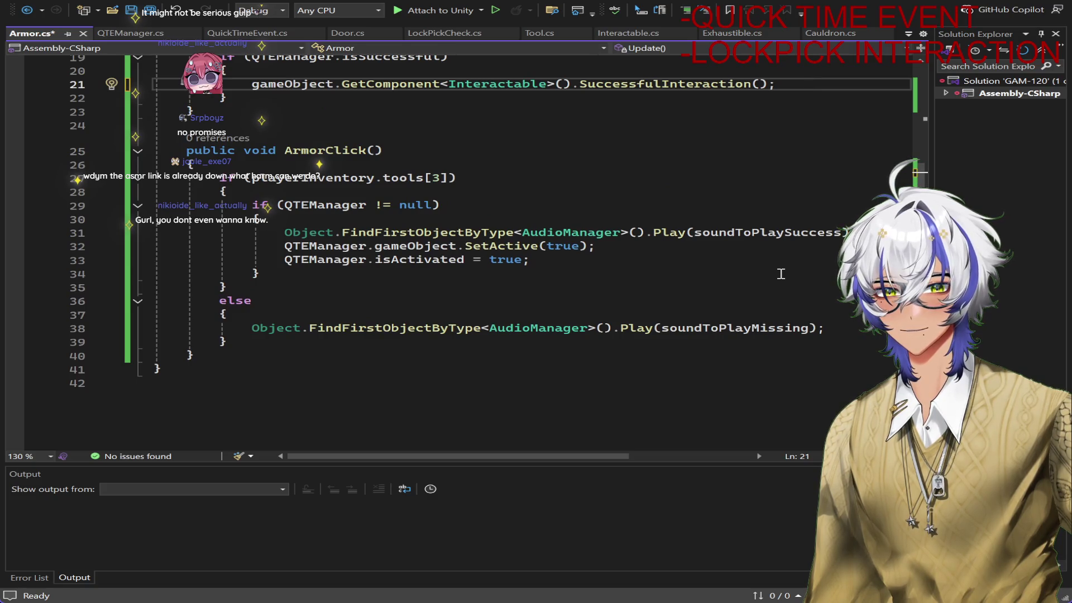
Save Armor.cs with its ArmorClick QTE activation code
left_click(672, 276)
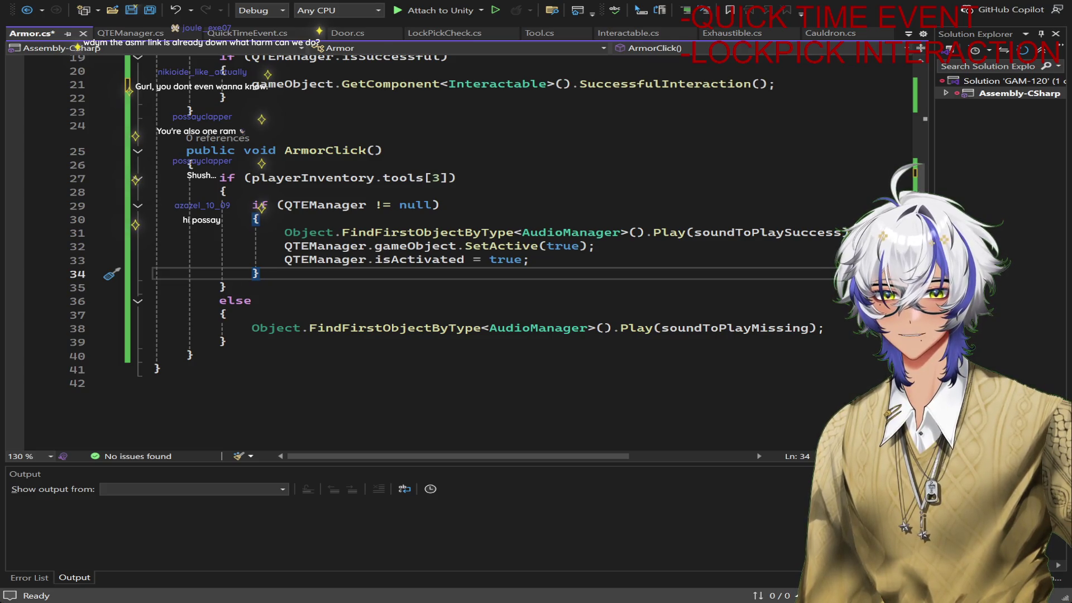
key("ctrl+s")
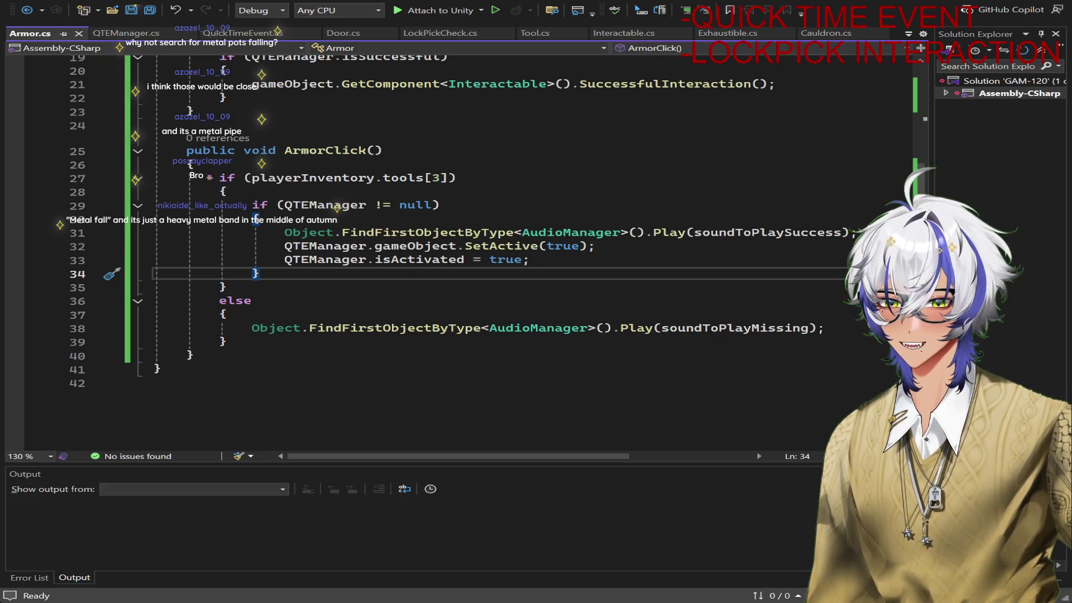
key("alt+Tab")
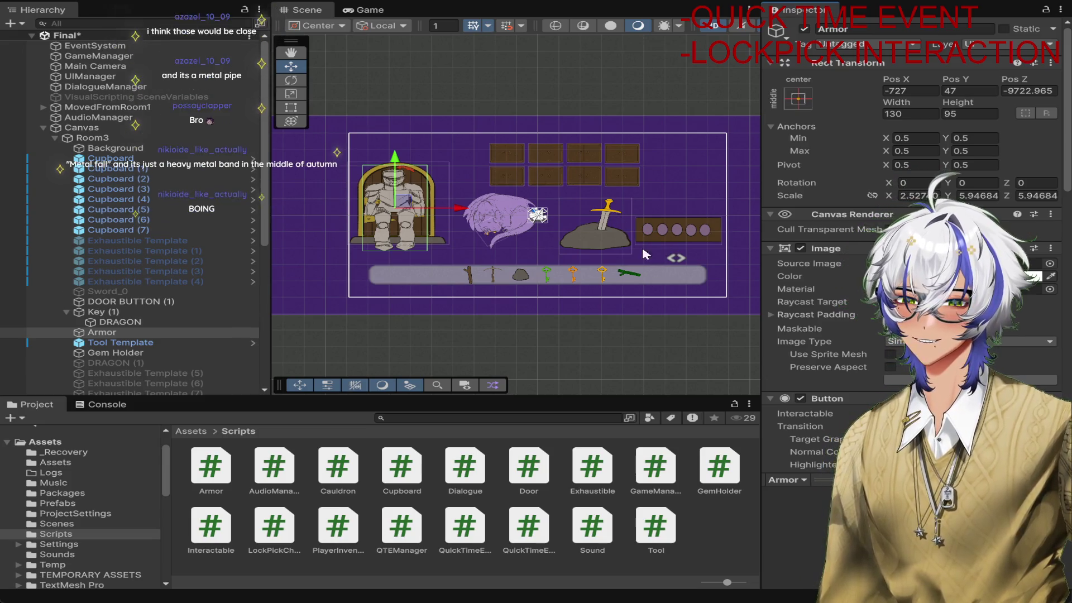
Inspect the sword tool's and the Armor's components, then select the Canvas
left_click(612, 223)
scroll(913, 252, "down", 5)
scroll(914, 251, "down", 5)
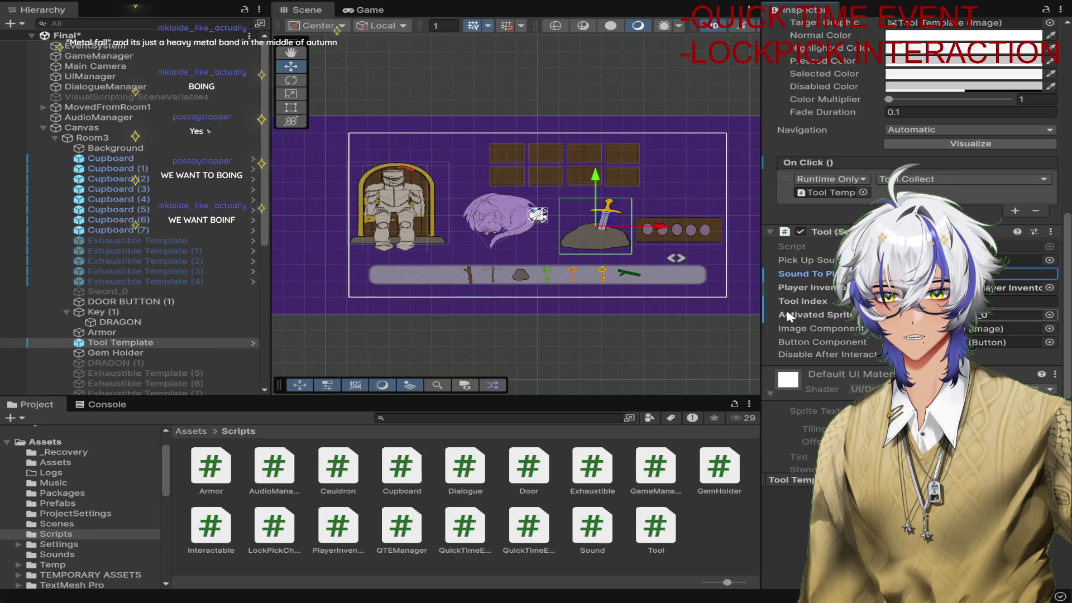
scroll(459, 335, "up", 3)
left_click(503, 230)
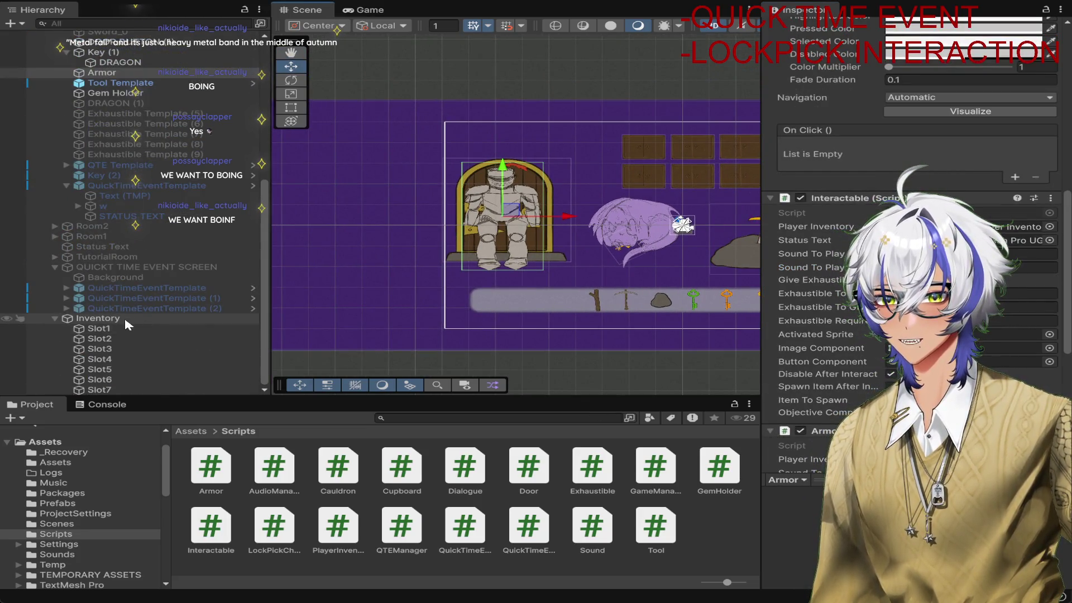
left_click(75, 127)
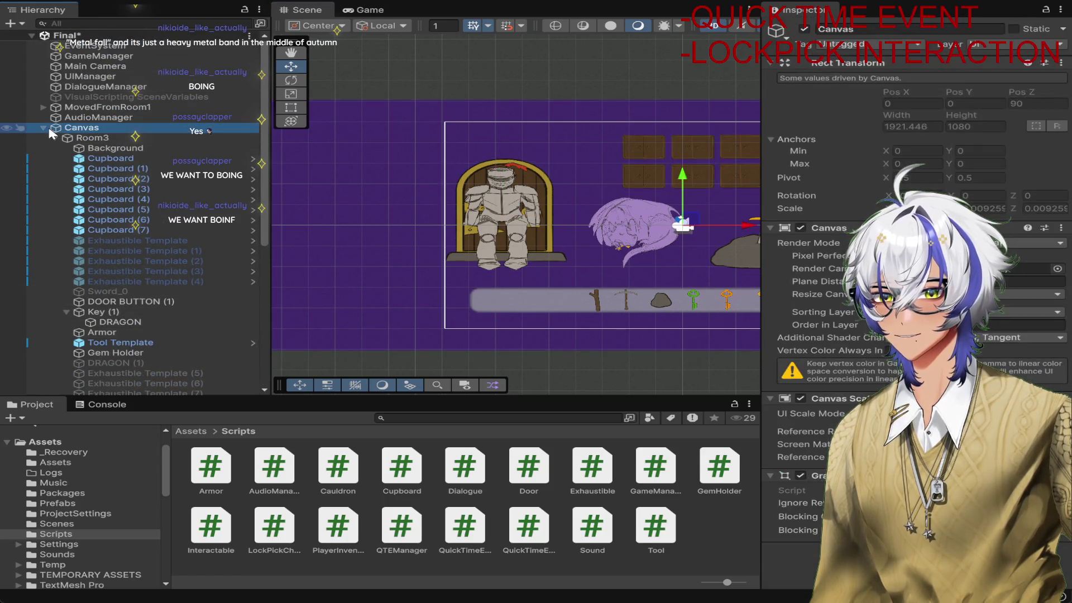
Select the AudioManager and add two new entries to its Sounds list, bringing it to 13
key("Left")
key("Up")
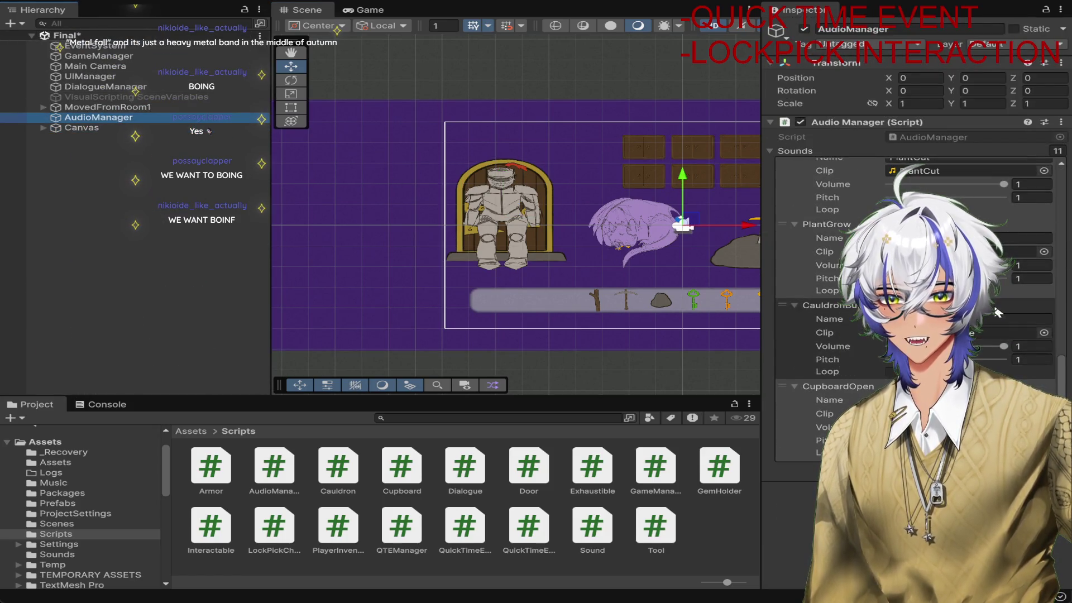
left_click(806, 457)
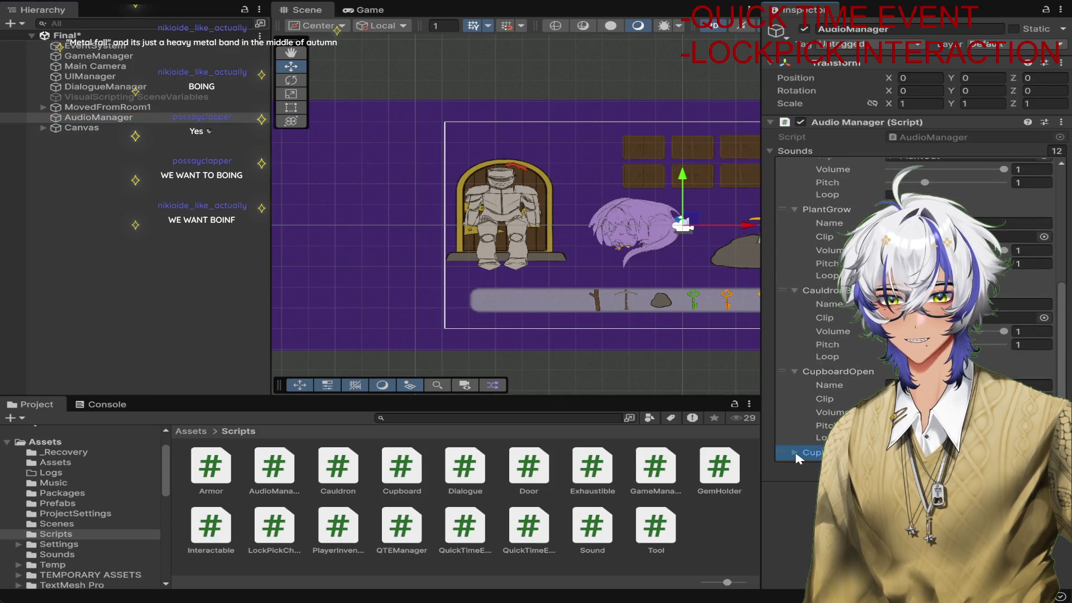
left_click(796, 453)
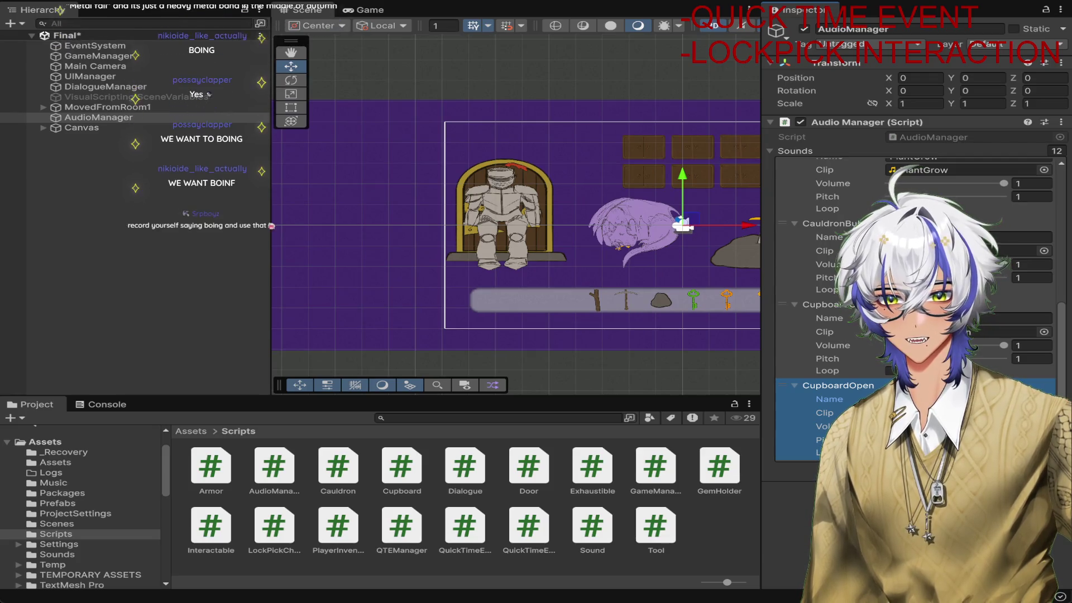
left_click(797, 453)
left_click(795, 453)
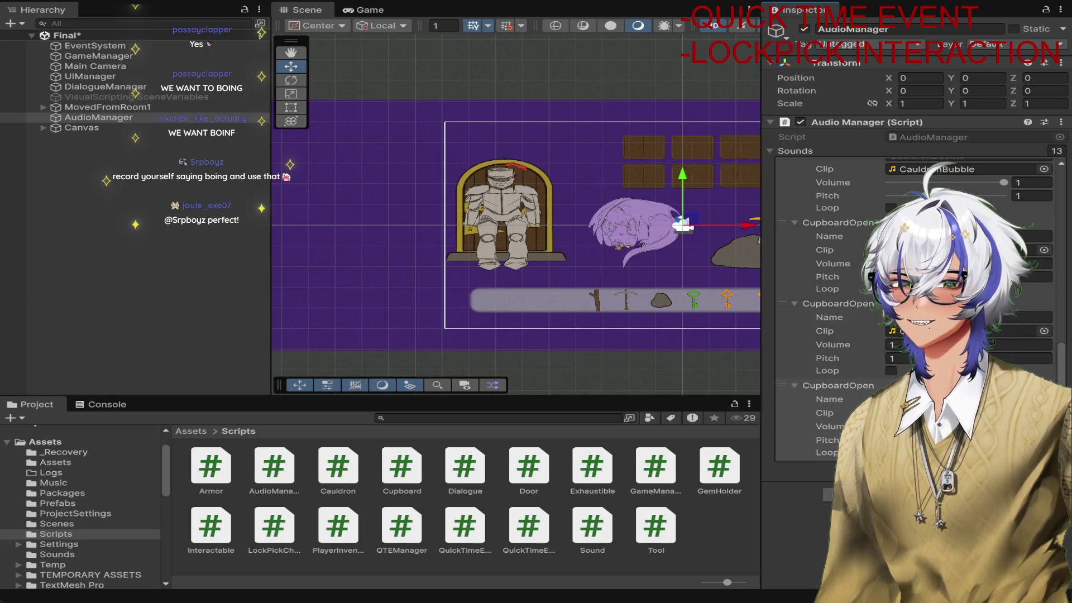
Rename the duplicated CupboardOpen entry for the sword sound, then return to the Canvas
left_click(1043, 385)
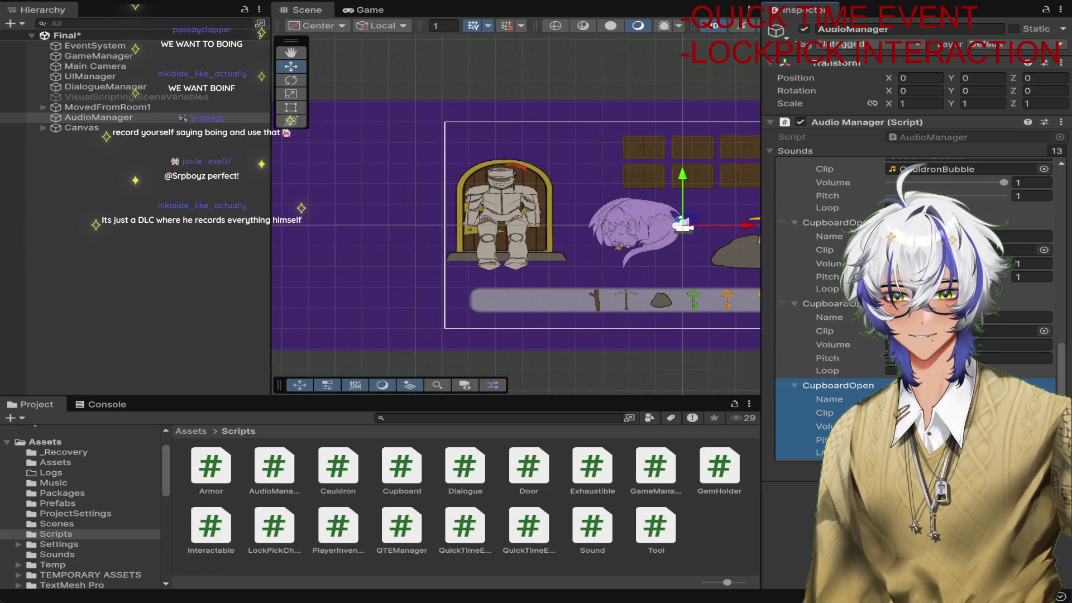
left_click(998, 319)
type("SwordS")
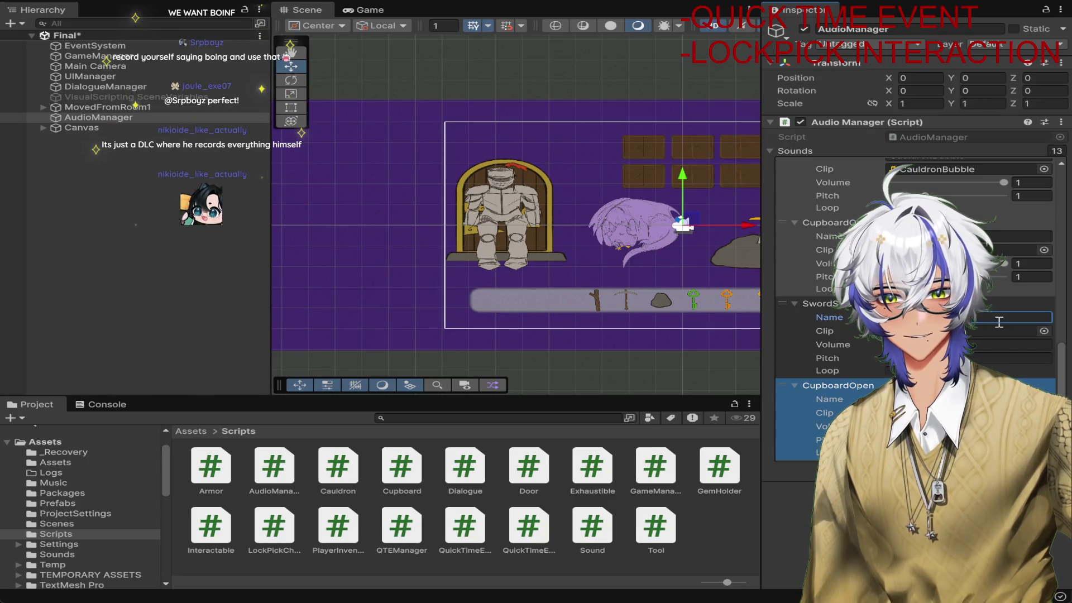
left_click(964, 413)
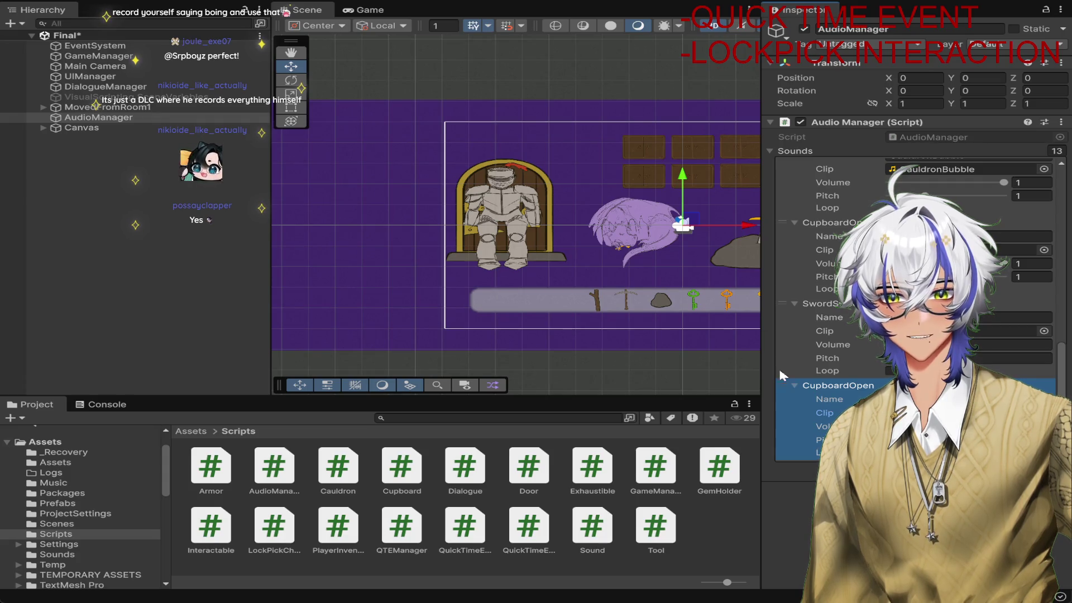
left_click(511, 203)
scroll(913, 252, "down", 5)
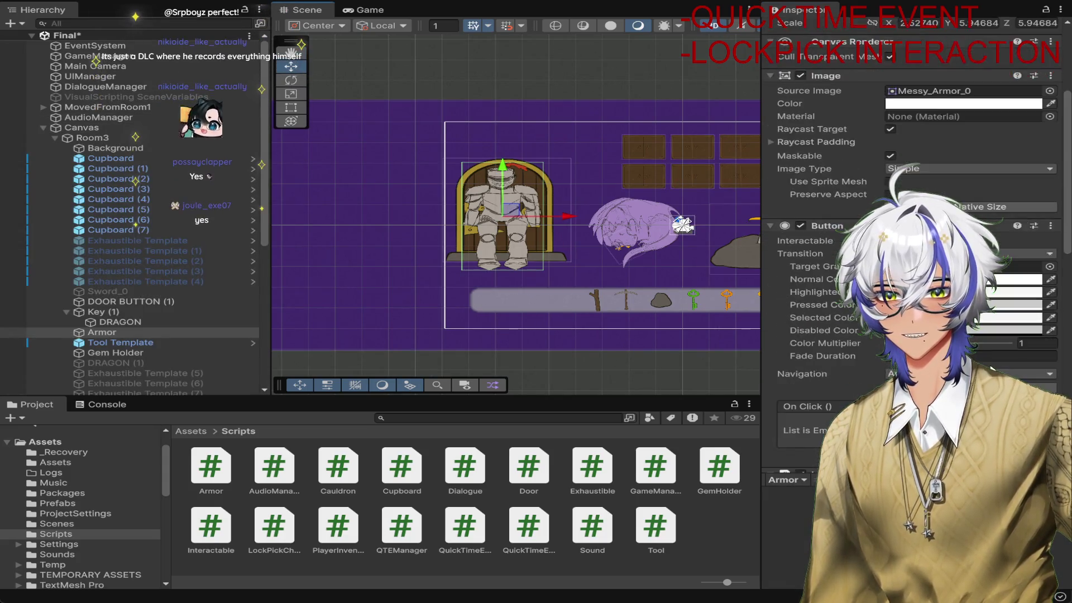
scroll(913, 252, "down", 5)
Enter a sound name in the Armor Interactable's Sound To Play Success field
left_click(1038, 370)
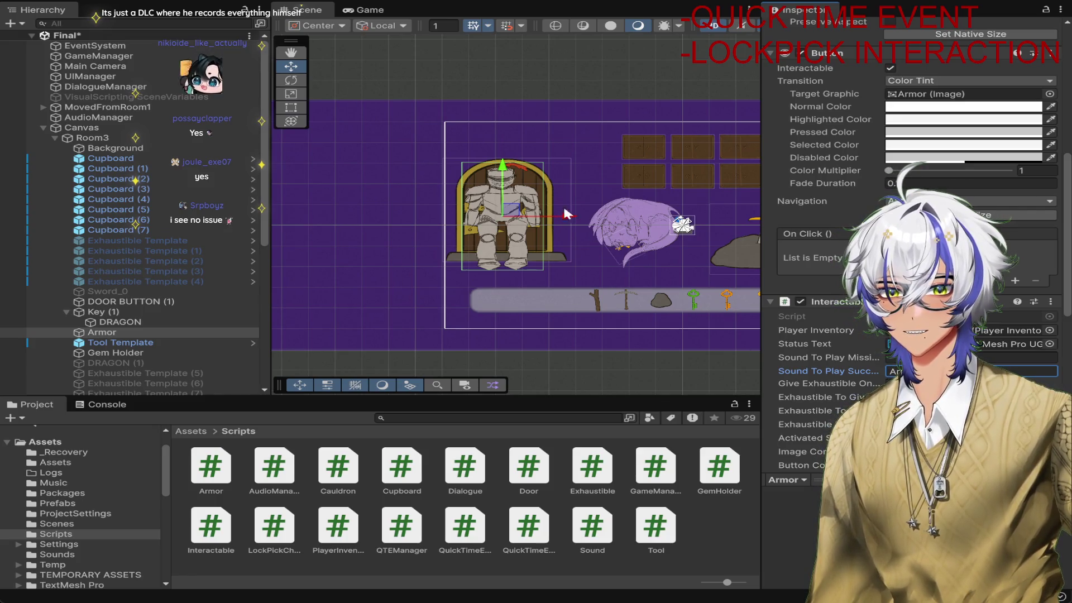
scroll(1011, 368, "down", 10)
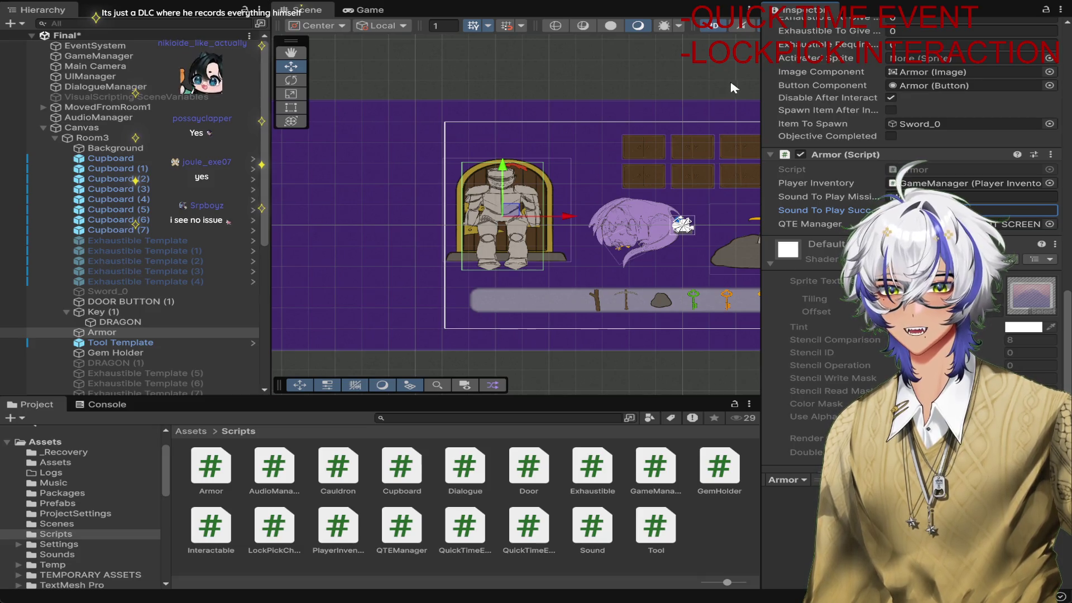
scroll(567, 97, "down", 2)
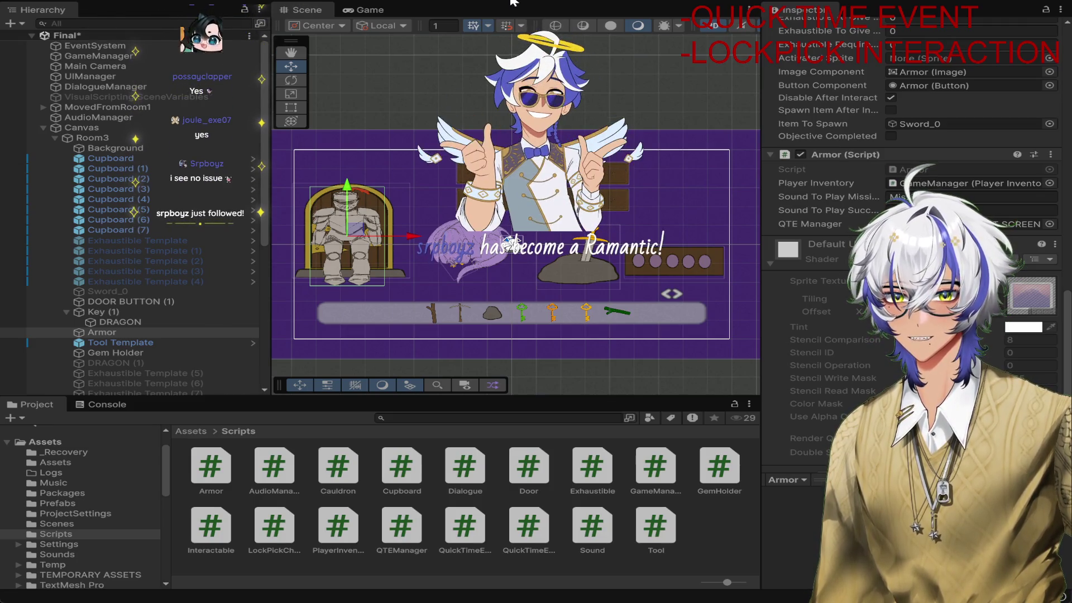
Playtest: collect the sword, try the armor twice, check the console logs tool 3 collected, stop
left_click(513, 3)
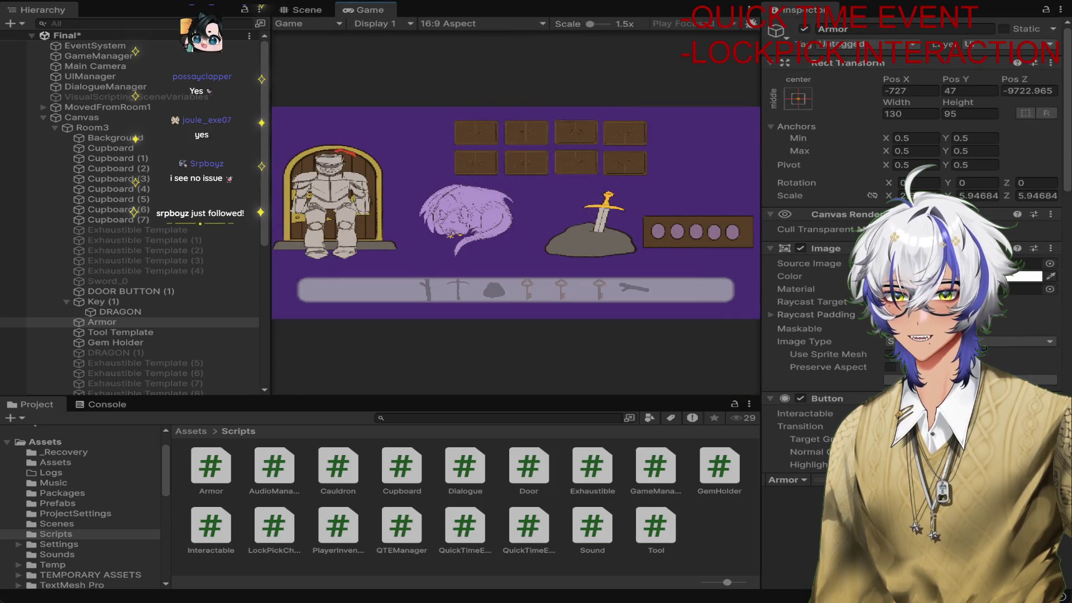
left_click(598, 234)
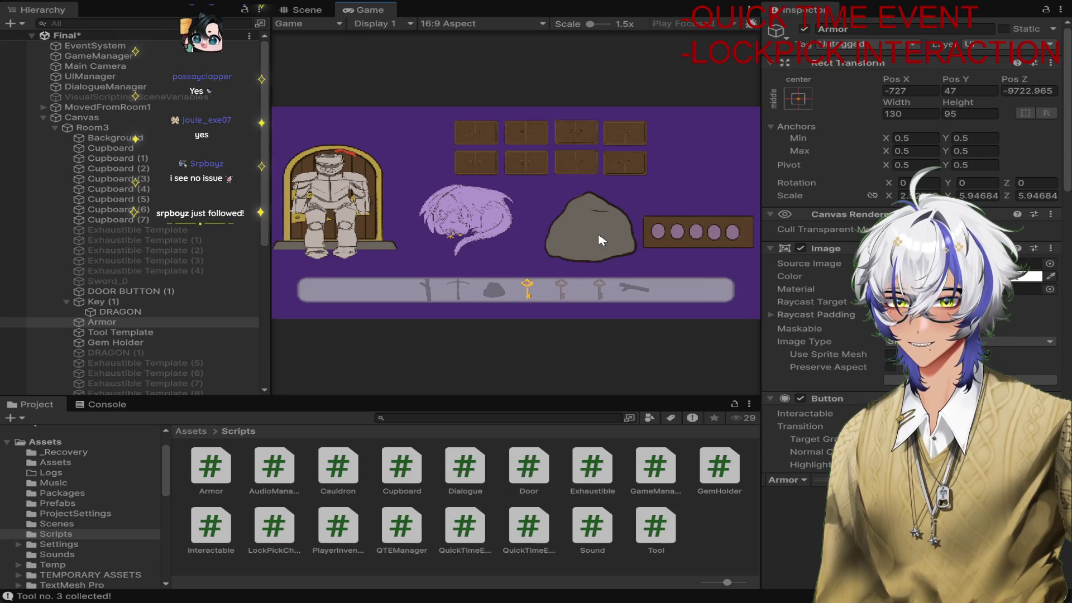
left_click(323, 191)
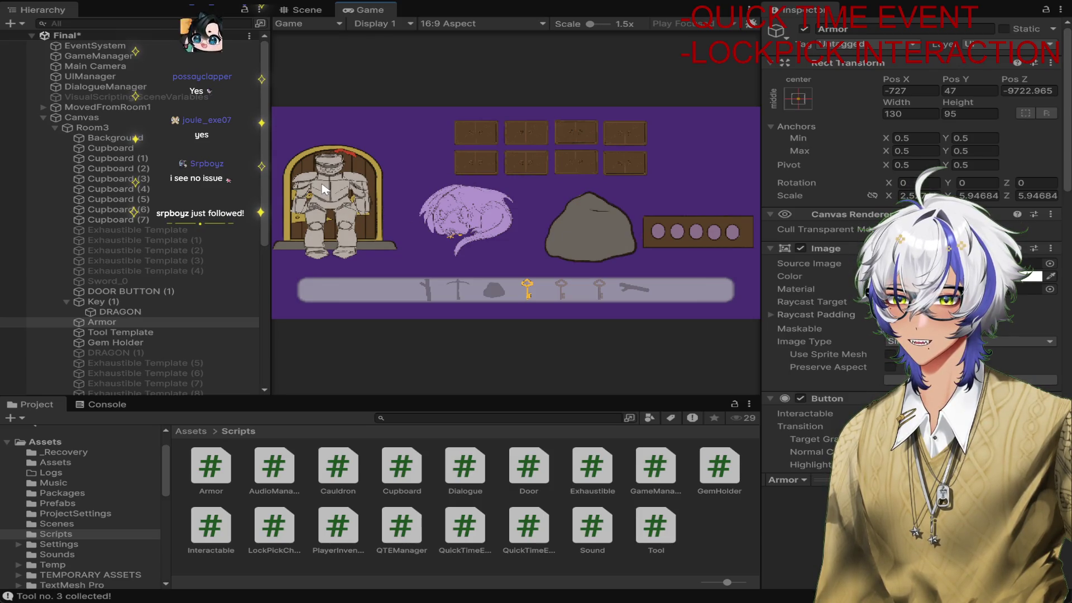
left_click(331, 191)
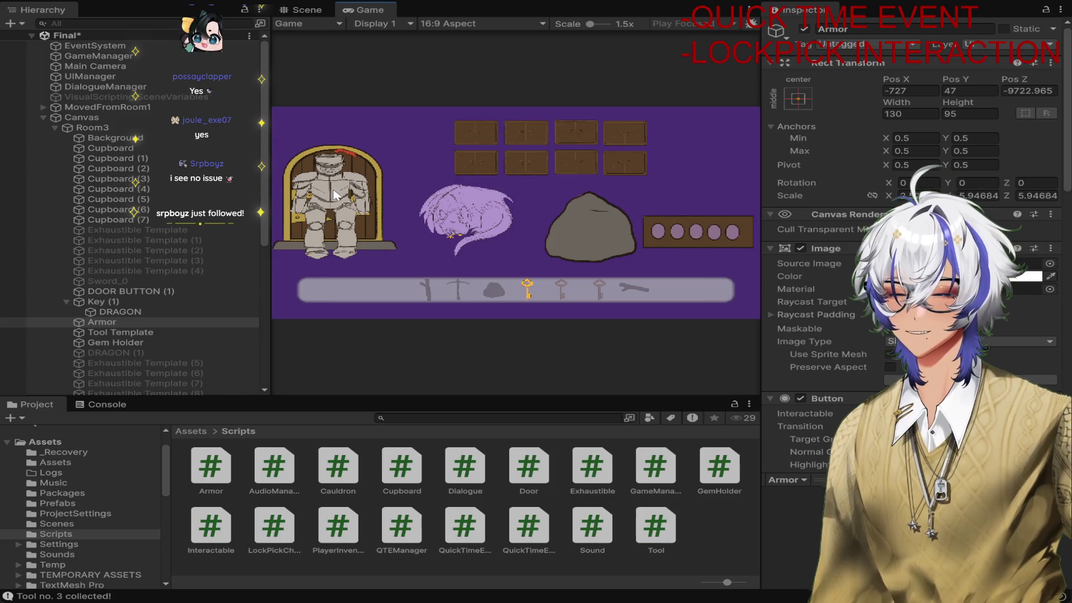
scroll(213, 320, "down", 5)
left_click(108, 405)
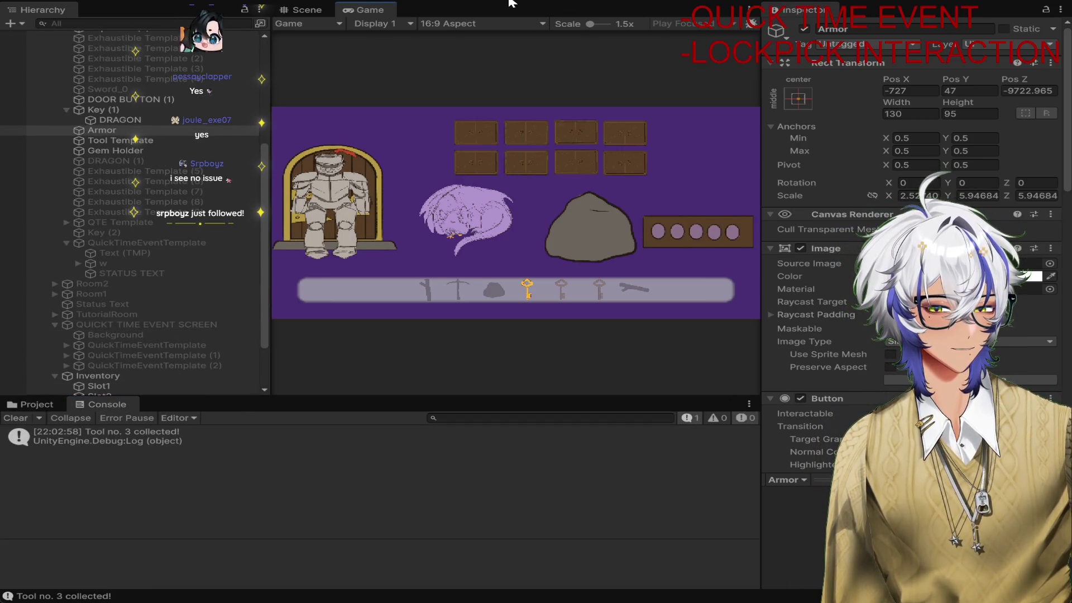
key("ctrl+p")
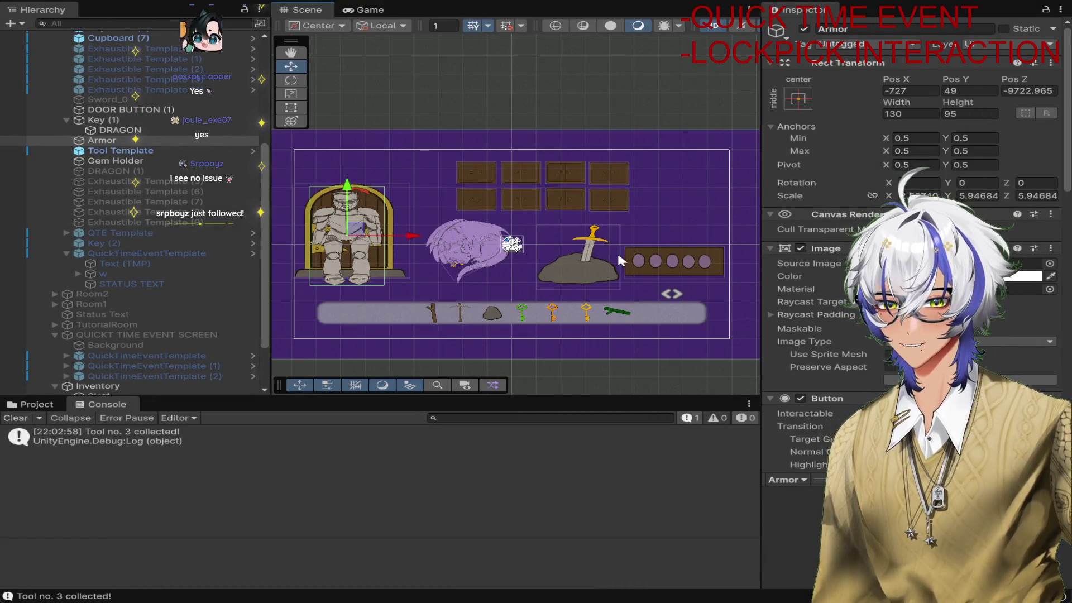
scroll(913, 335, "down", 4)
scroll(913, 335, "down", 4)
scroll(913, 335, "down", 4)
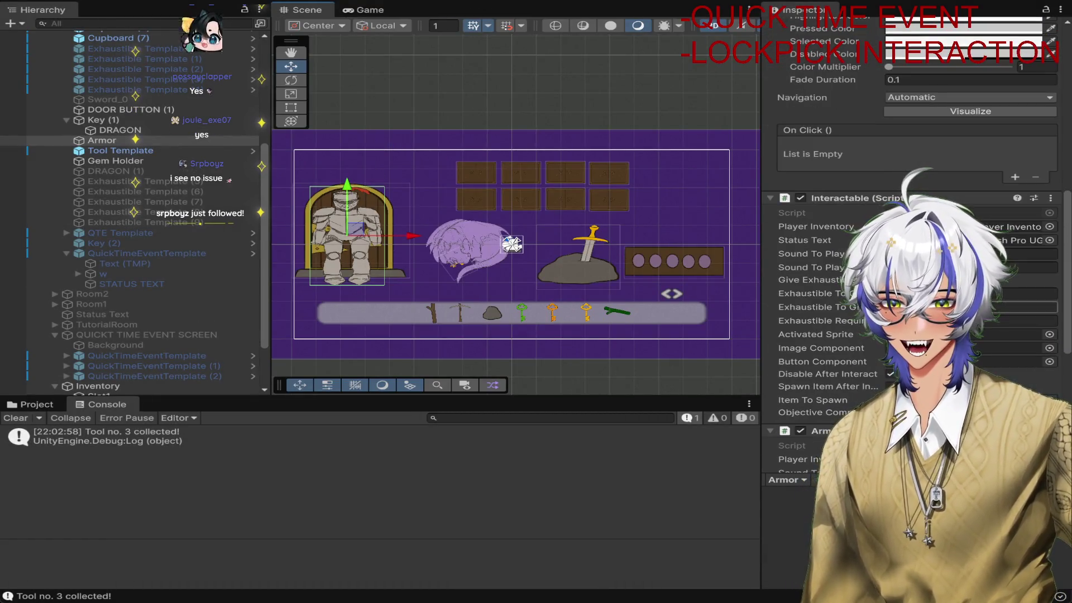
Add an On Click event on the Armor button calling Armor's ArmorClick, then start Play
left_click(1014, 177)
left_click_drag(109, 140, 829, 159)
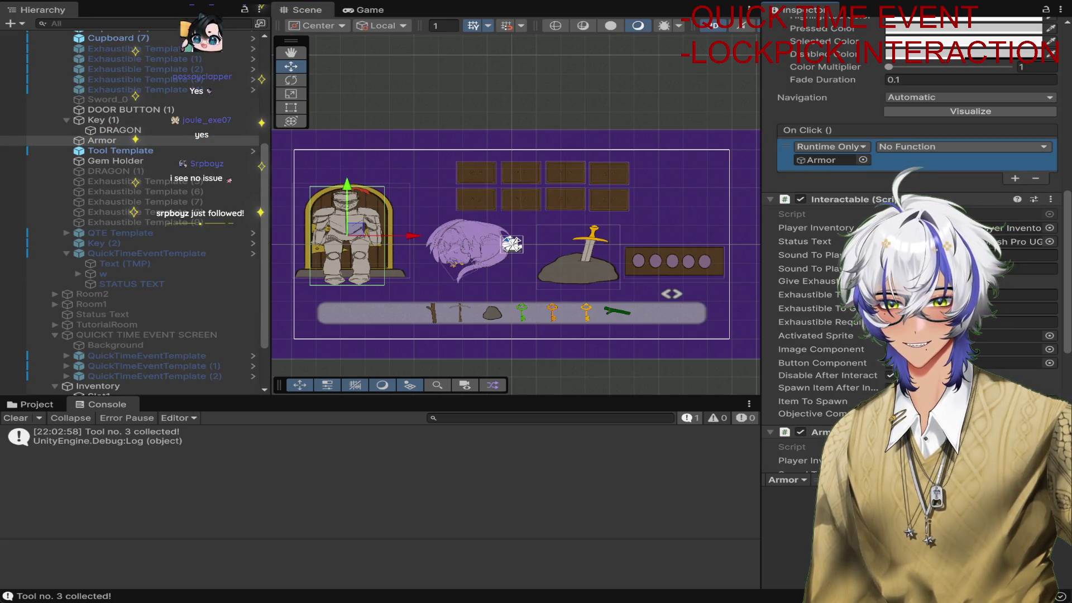
scroll(912, 251, "down", 3)
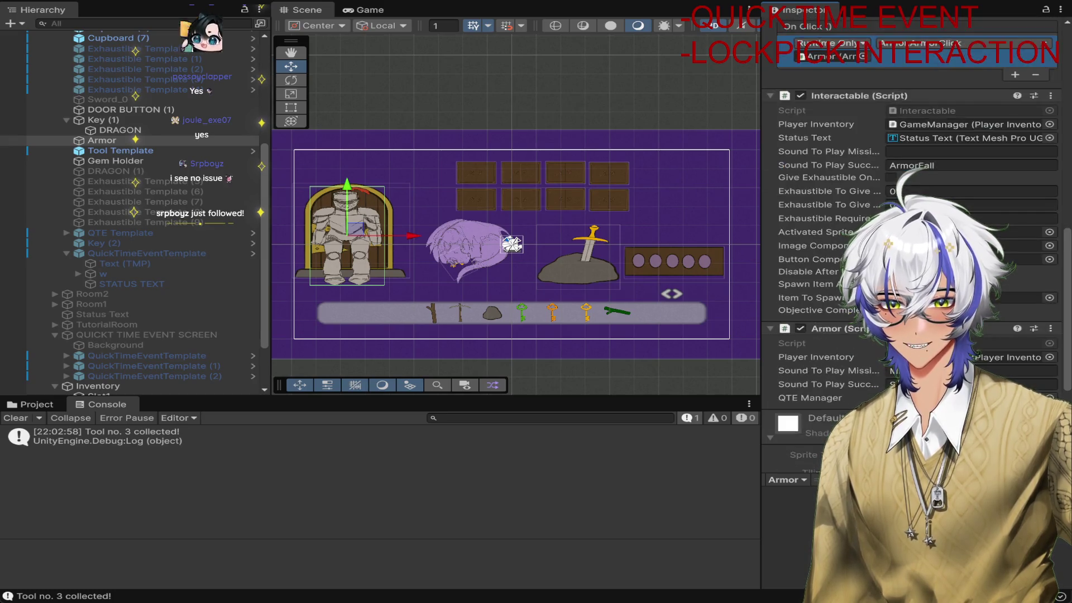
scroll(913, 251, "down", 1)
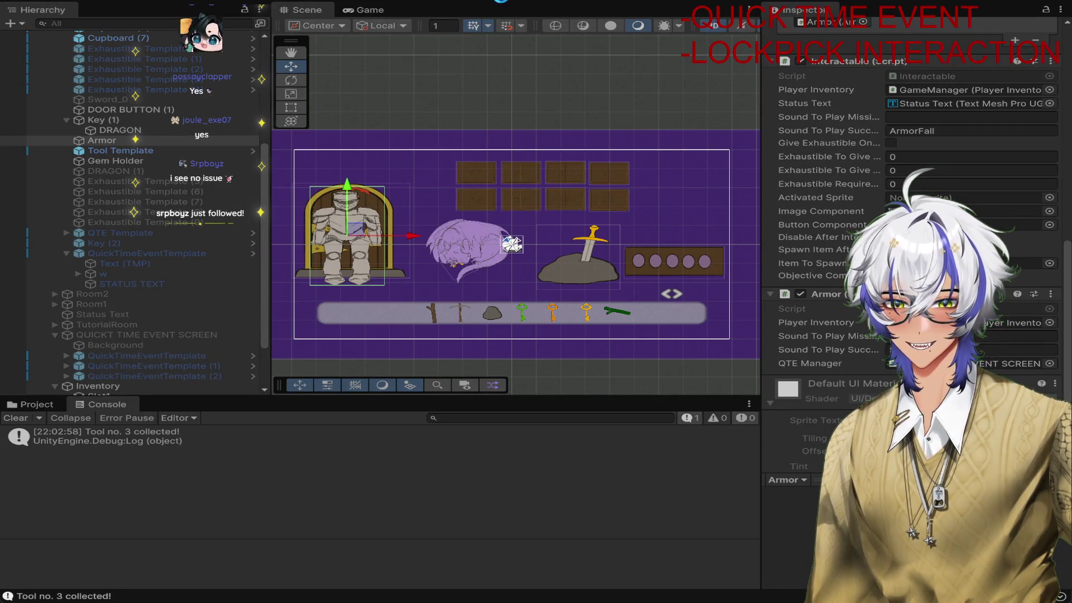
left_click(502, 2)
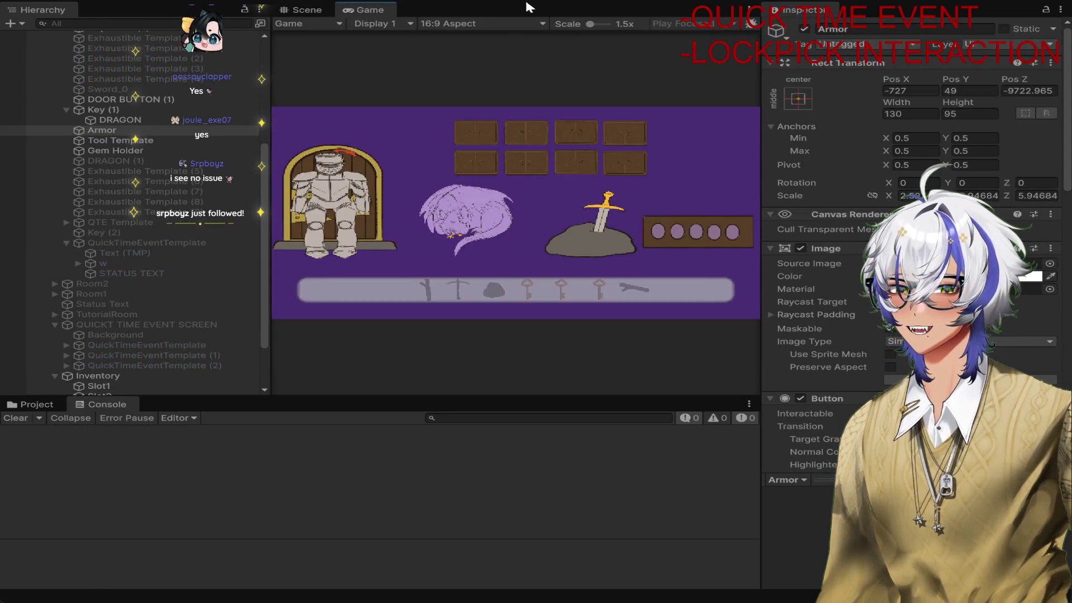
Collect the sword, trigger the armor QTE and hit every prompt until the door appears, then stop
left_click(609, 243)
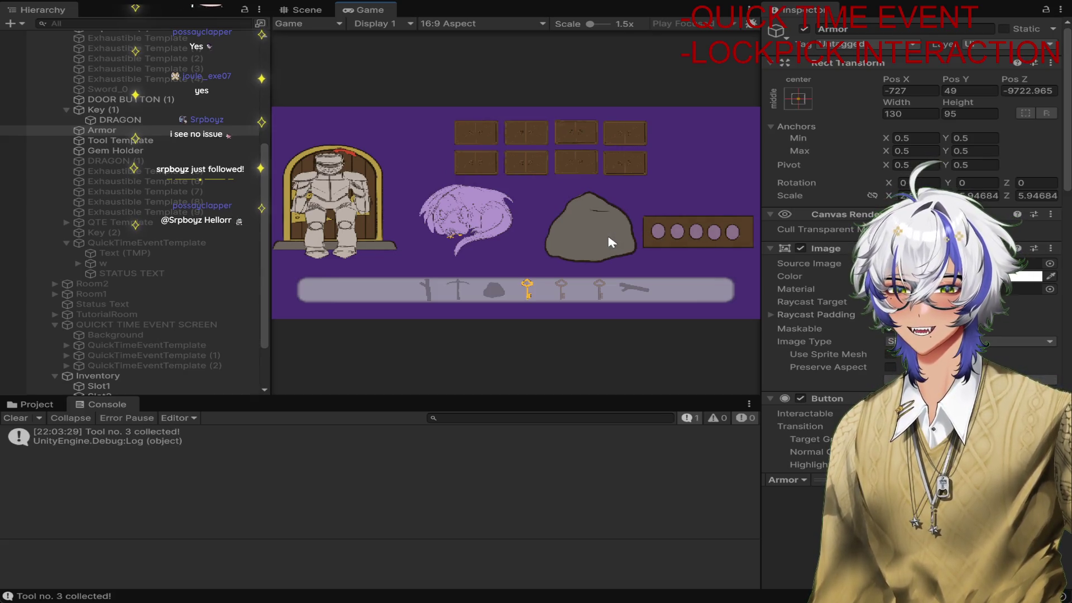
left_click(348, 190)
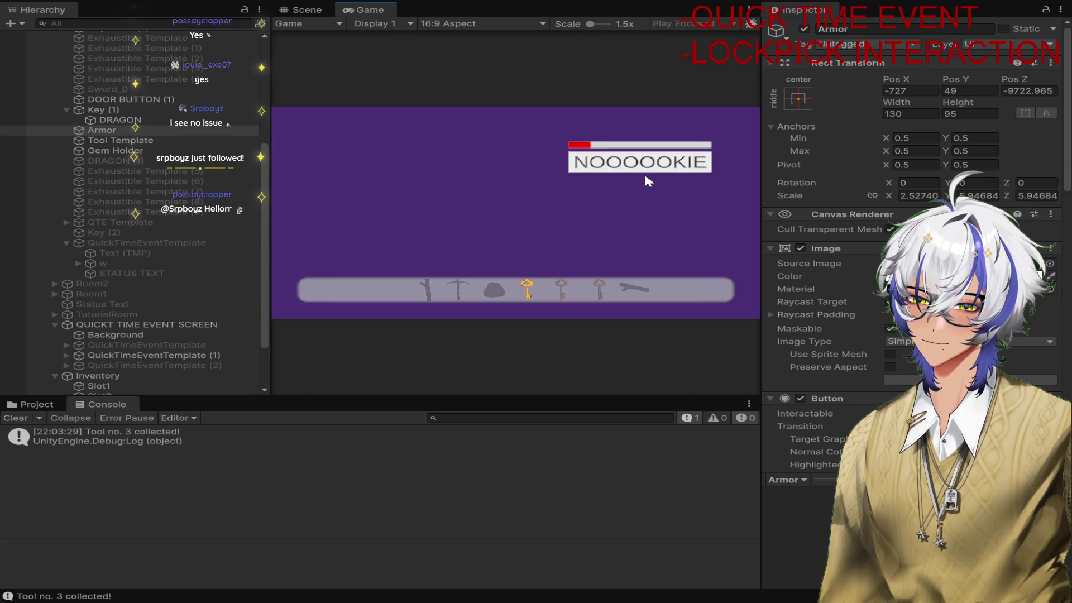
left_click(653, 166)
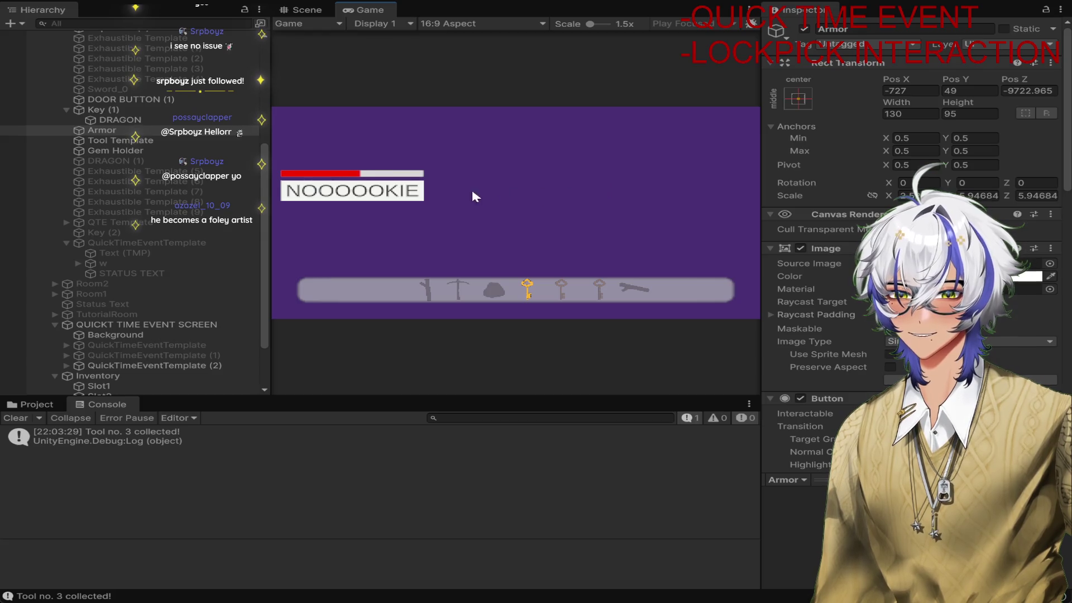
left_click(419, 191)
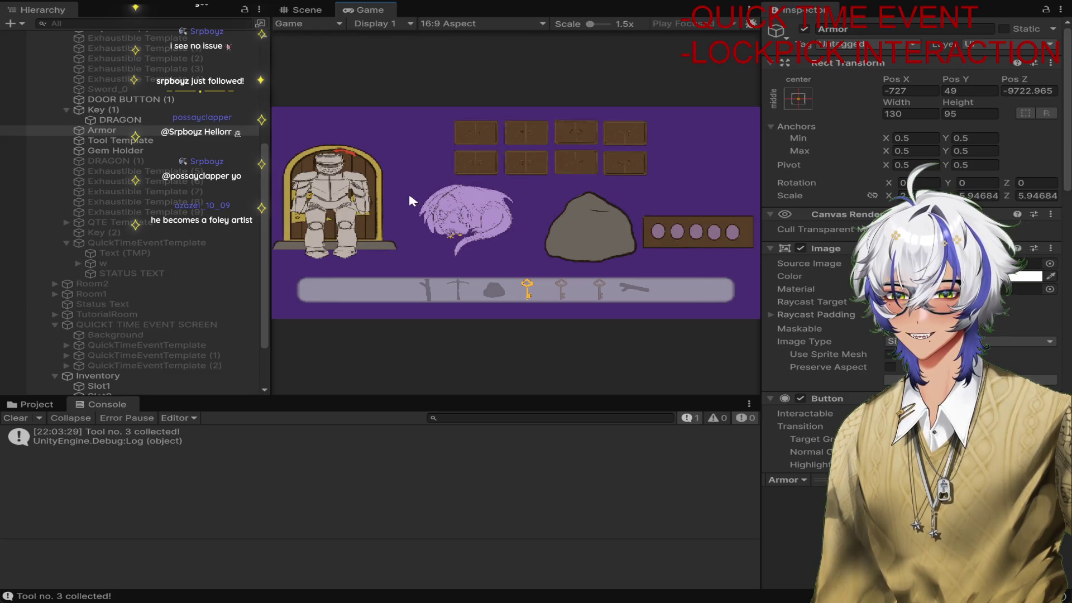
left_click(329, 191)
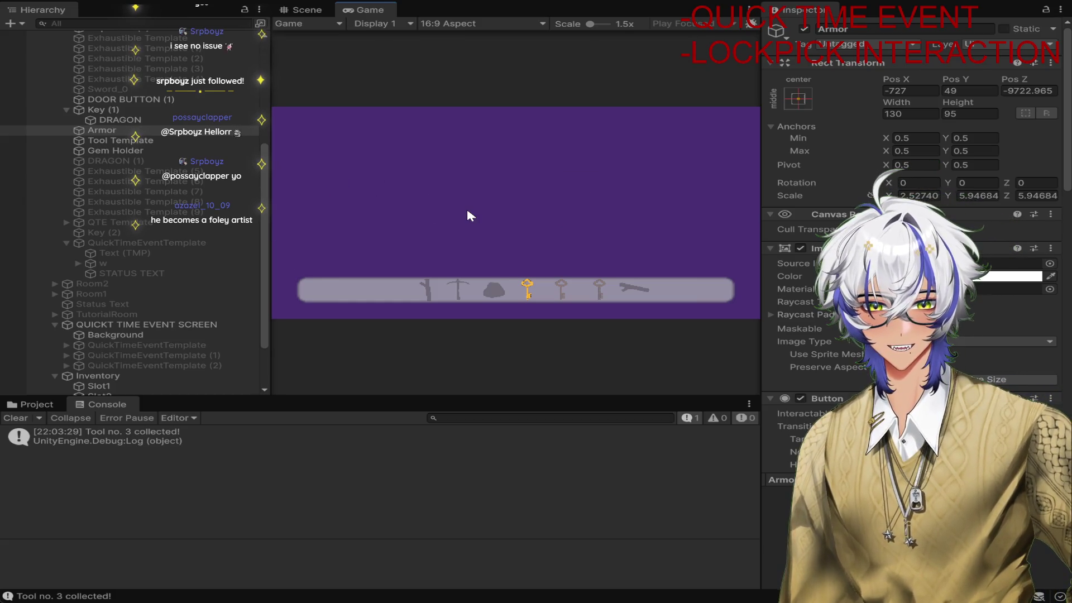
left_click(680, 177)
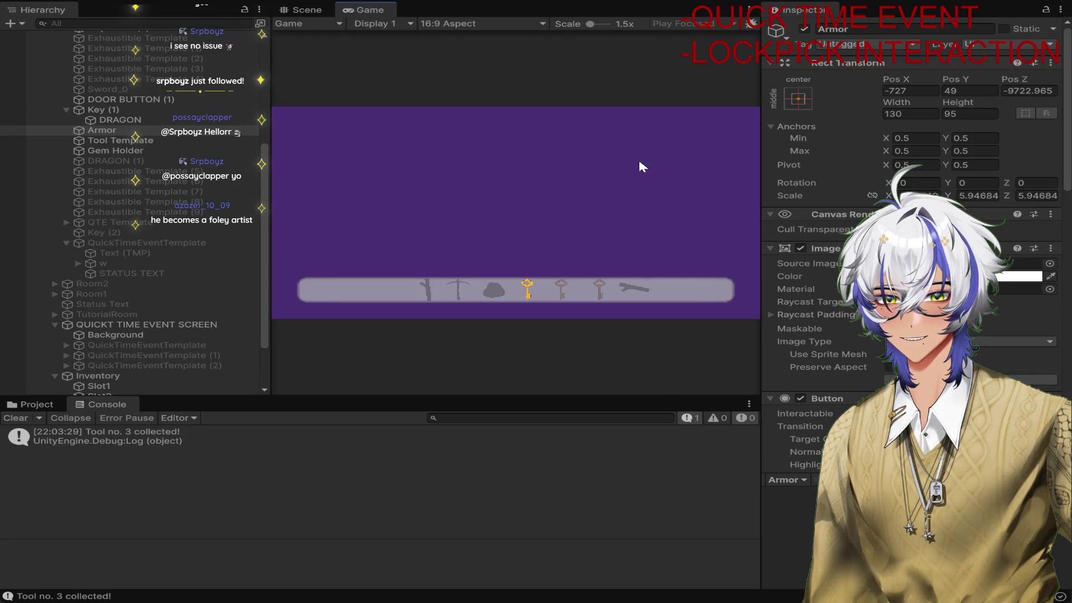
left_click(394, 206)
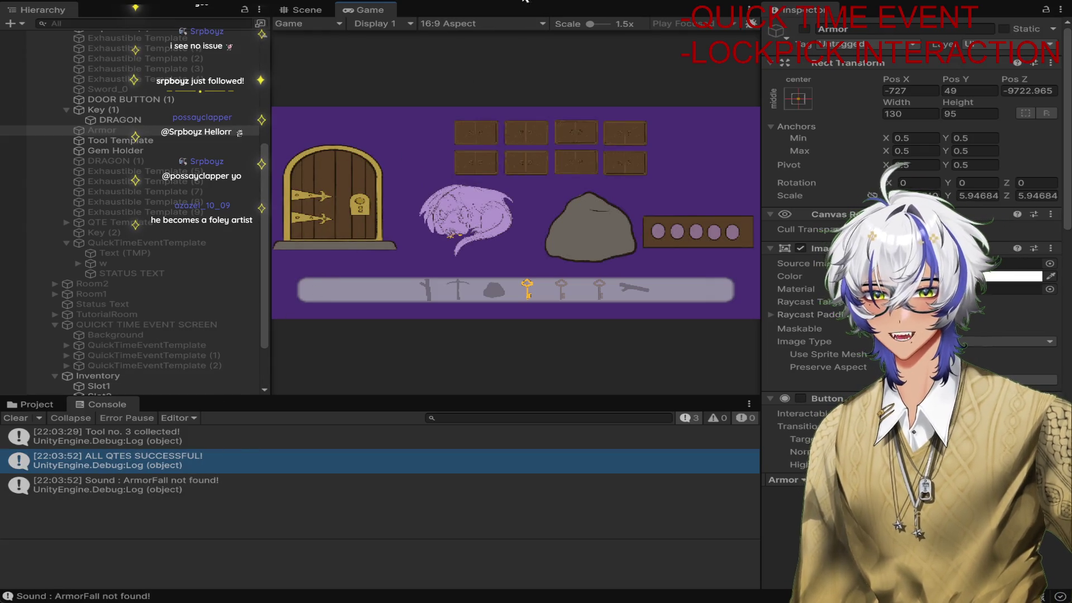
key("ctrl+p")
scroll(172, 269, "up", 10)
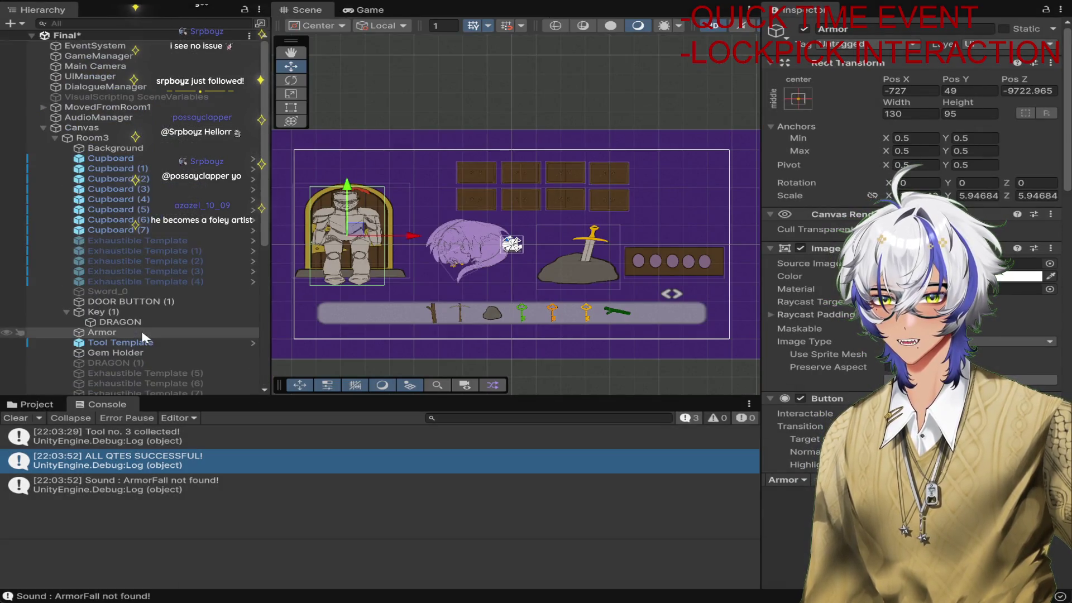
Name the AudioManager's duplicated CupboardOpen sound entry ArmorFall
left_click(143, 108)
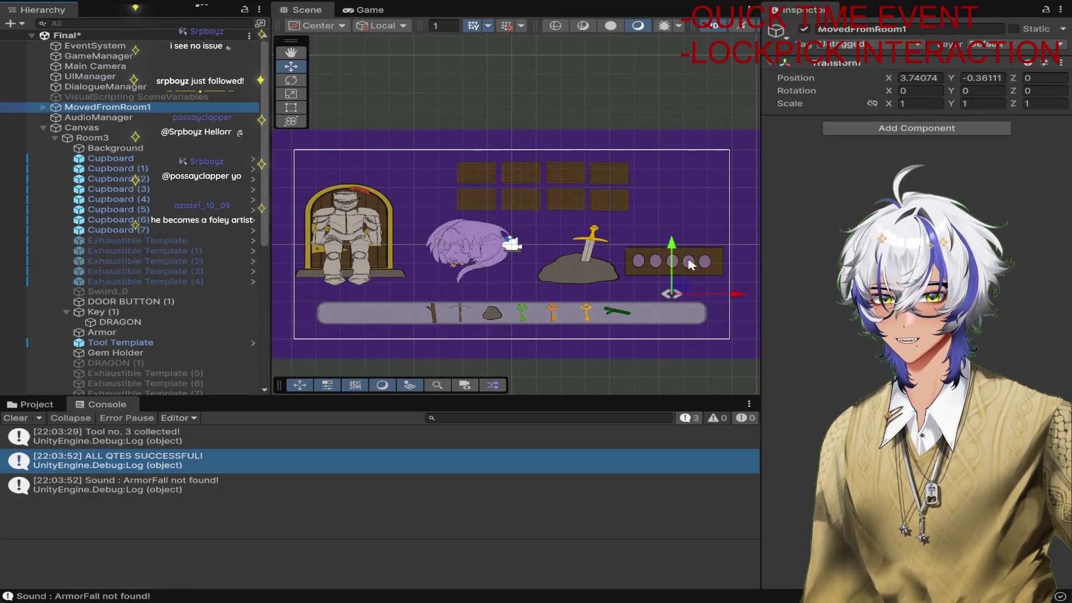
left_click(144, 117)
scroll(987, 299, "down", 3)
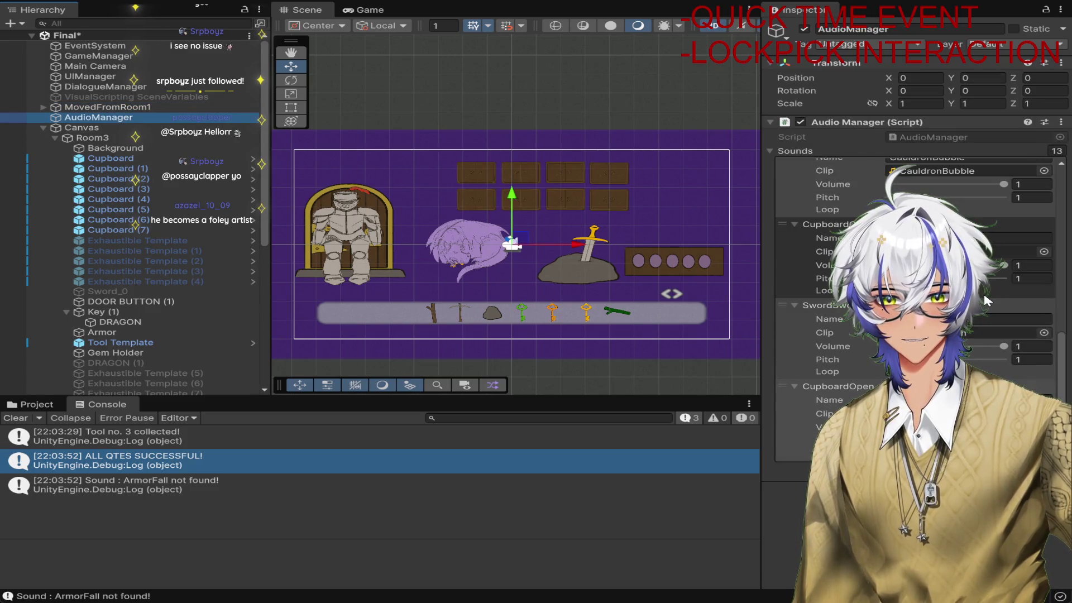
left_click(837, 386)
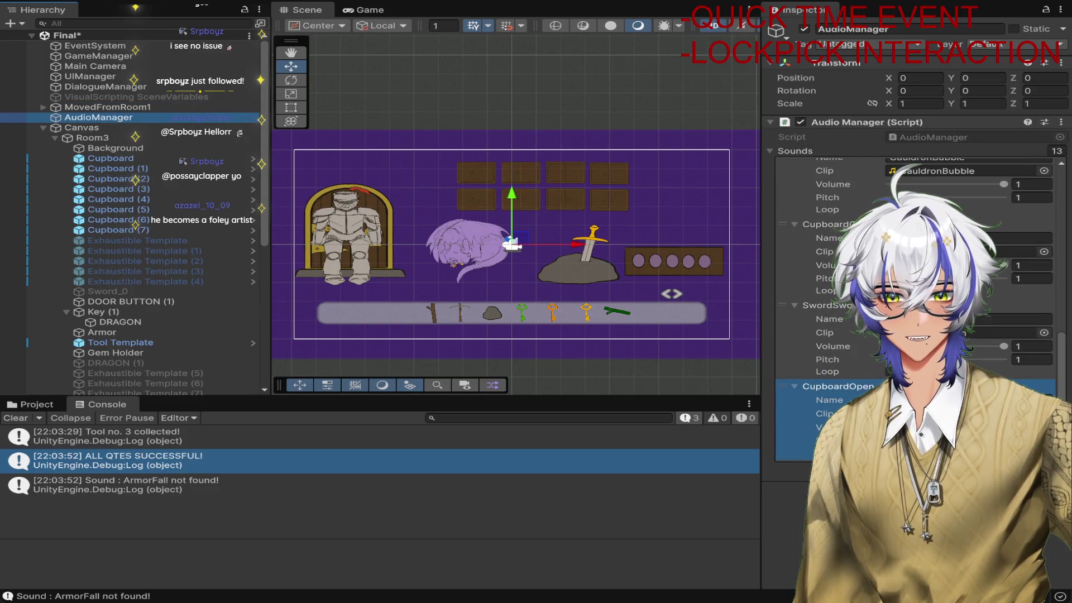
left_click(963, 414)
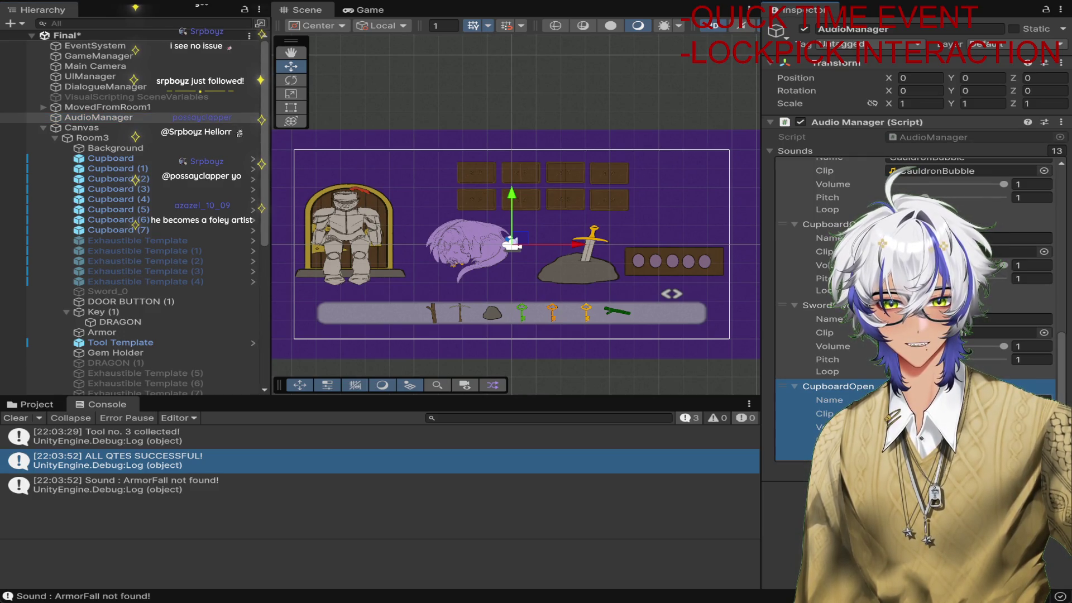
type("ArmorFall")
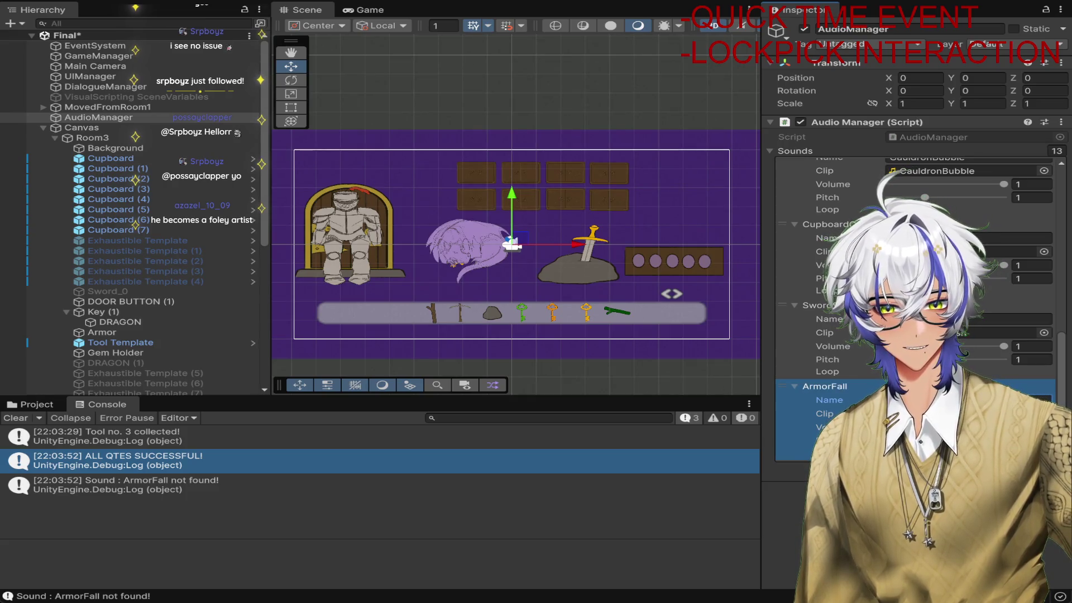
key("Return")
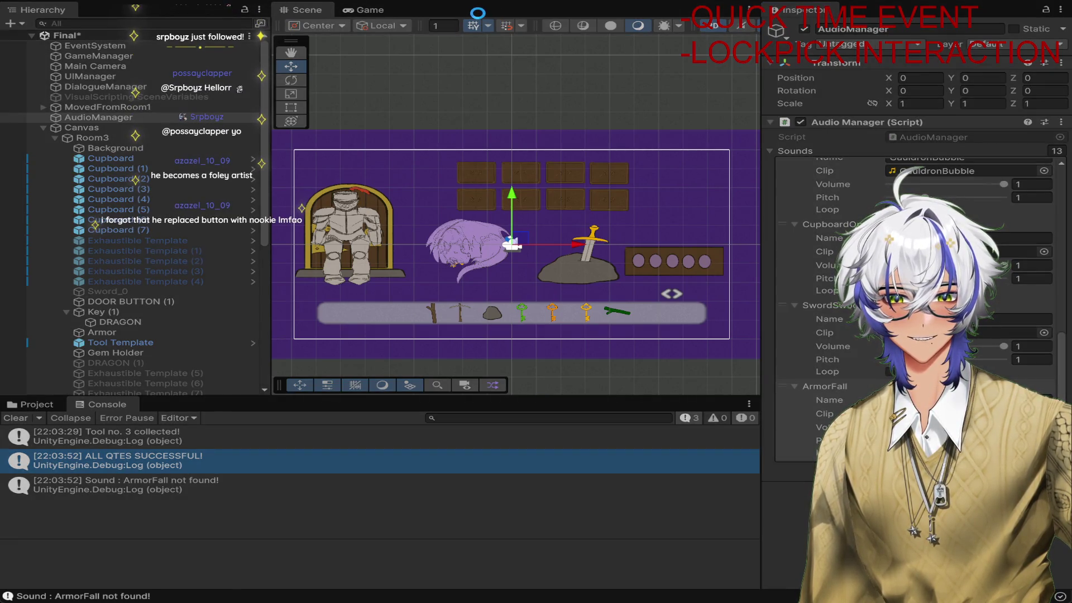
Start a play test and pick up the sword from the rock
left_click(534, 1)
left_click(584, 221)
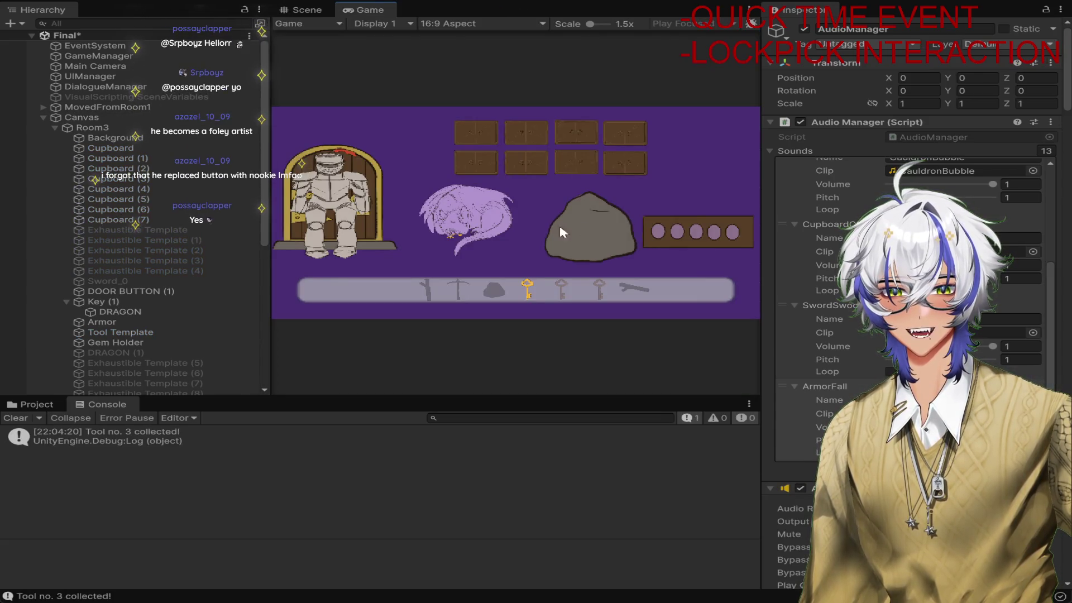
Trigger the armor QTE, hit its three prompts so all QTEs succeed, then stop the game
left_click(341, 197)
left_click(517, 216)
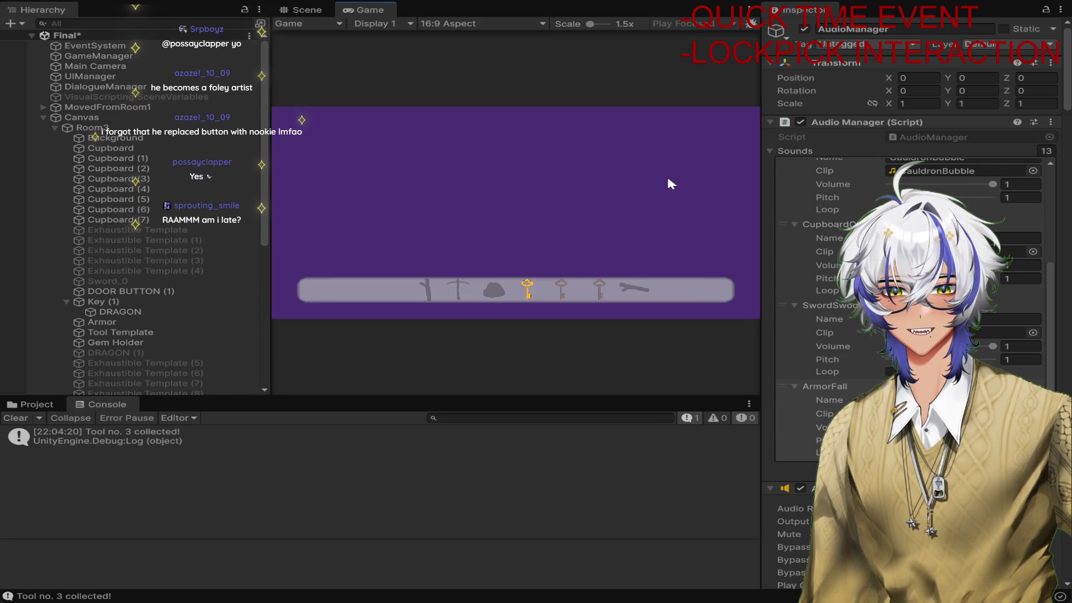
left_click(662, 159)
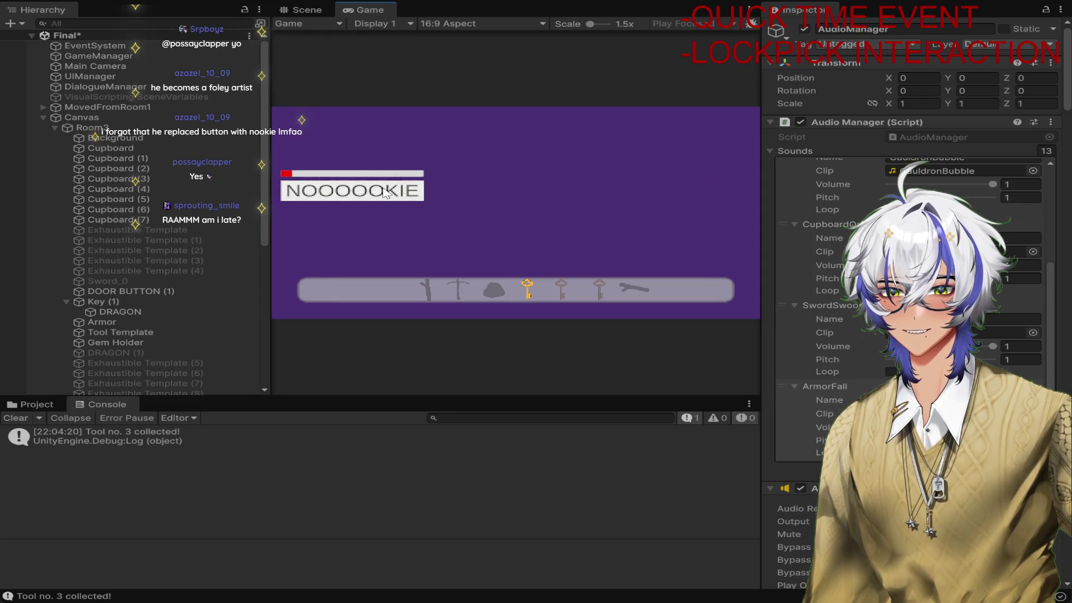
left_click(378, 194)
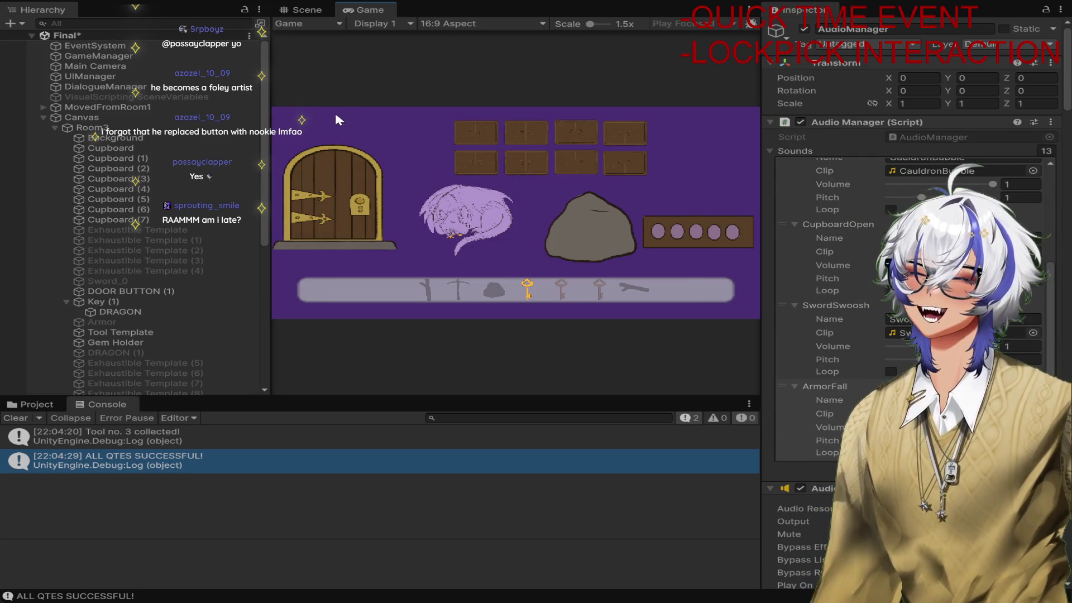
key("ctrl+p")
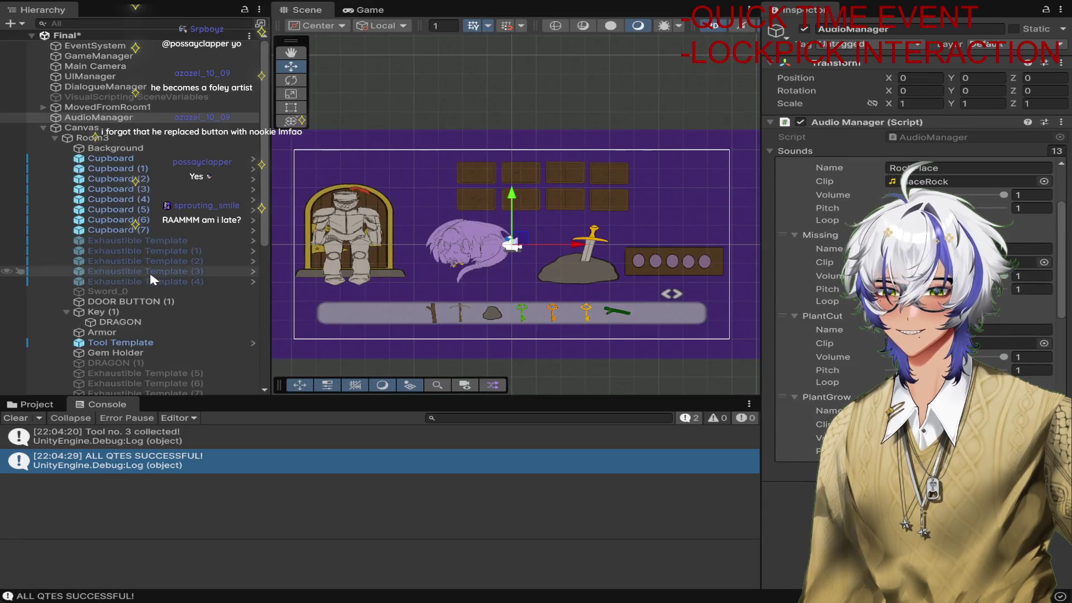
Duplicate Armor as FallenArmor and remove its Button component
left_click(352, 243)
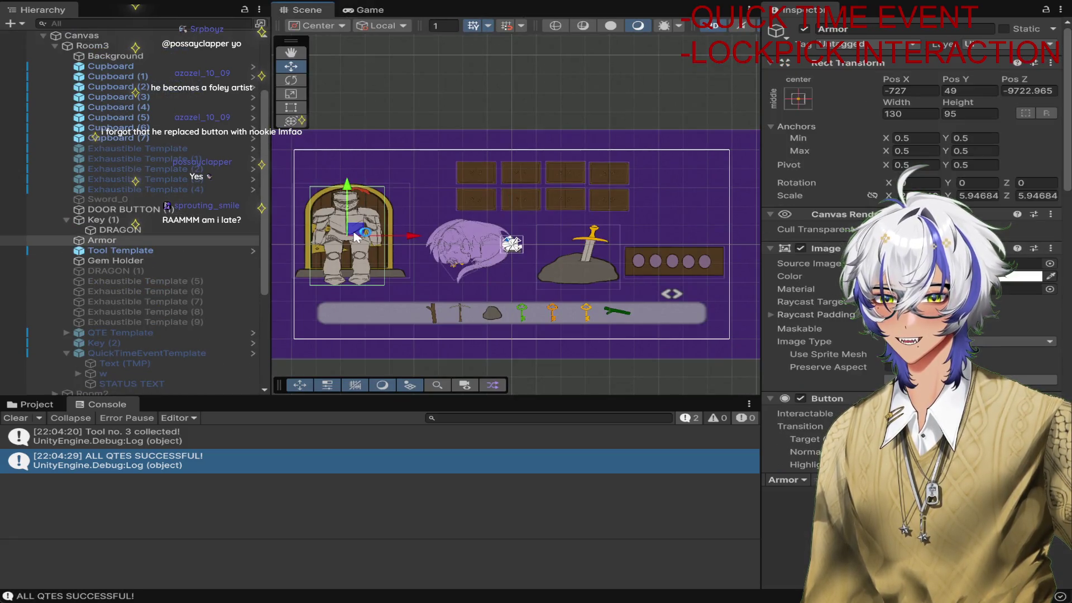
key("f")
scroll(638, 214, "down", 2)
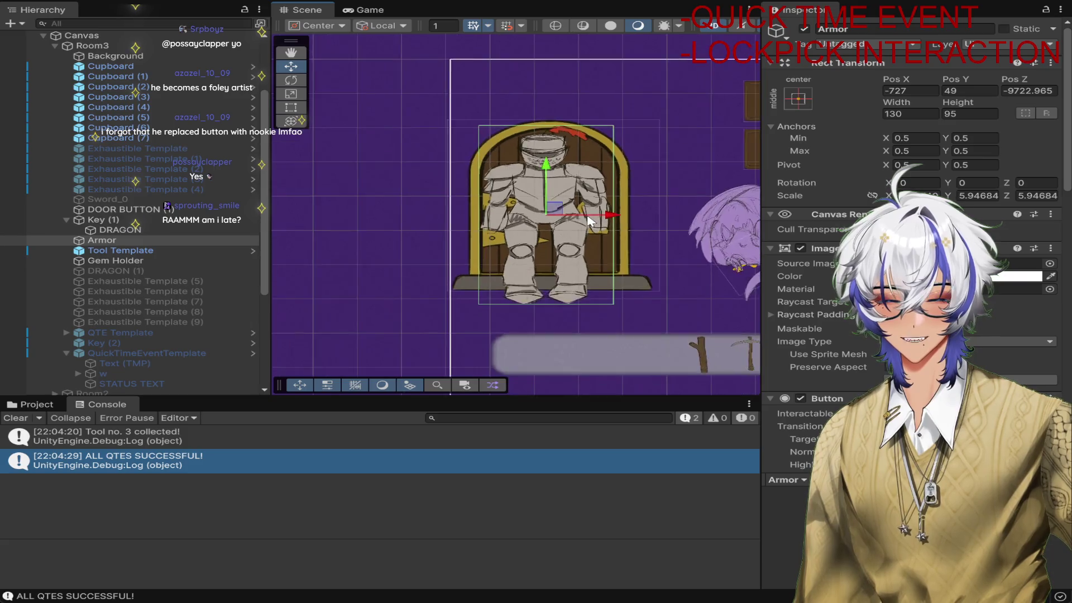
scroll(637, 214, "down", 2)
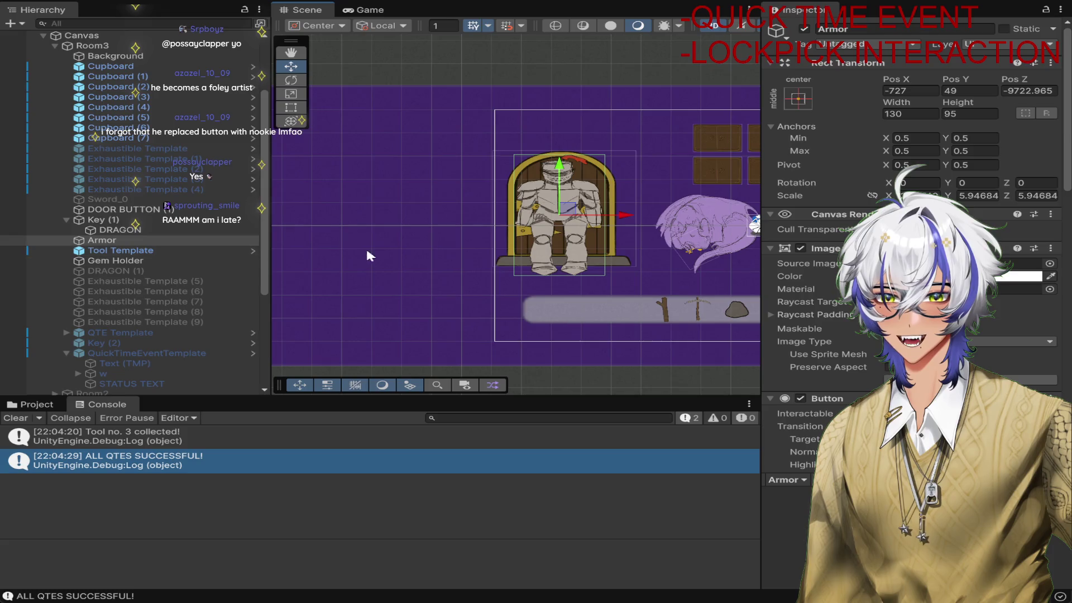
key("ctrl+d")
left_click(902, 31)
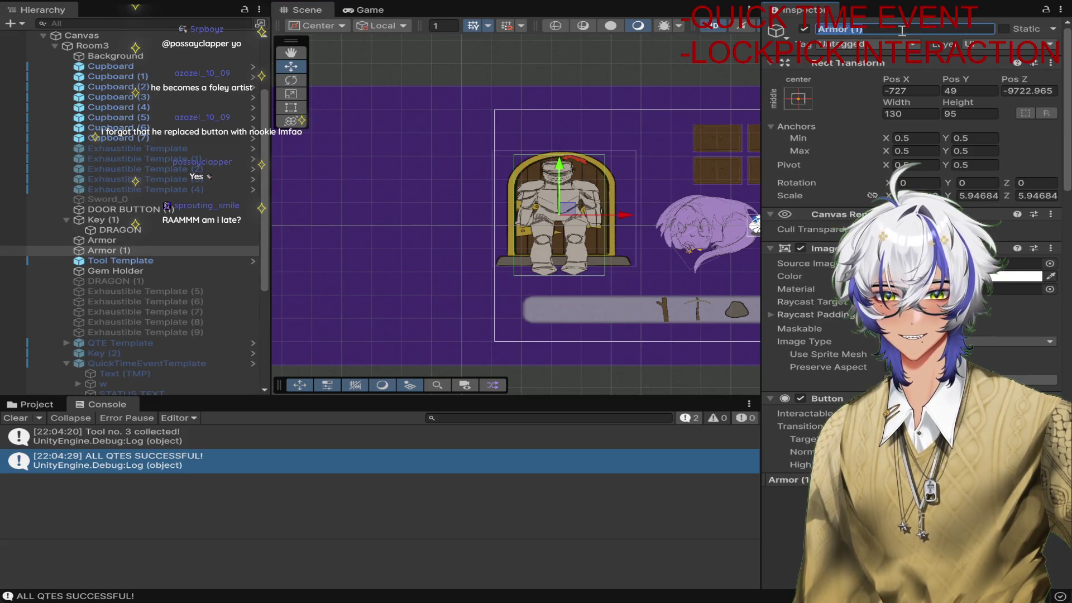
type("FallenArmor")
key("Return")
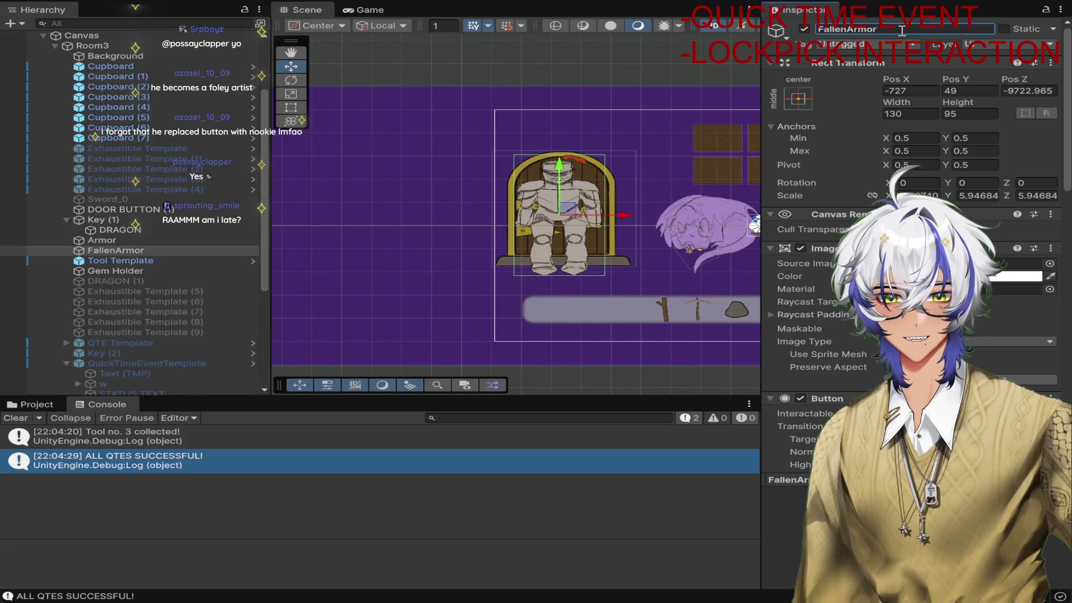
scroll(911, 120, "down", 5)
left_click(1050, 226)
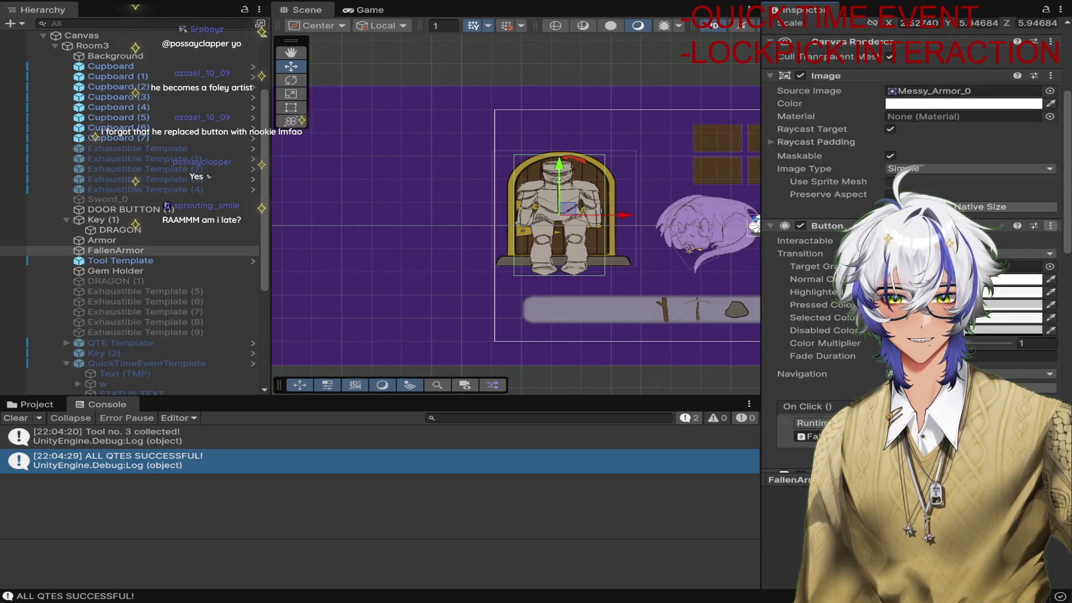
left_click(1005, 252)
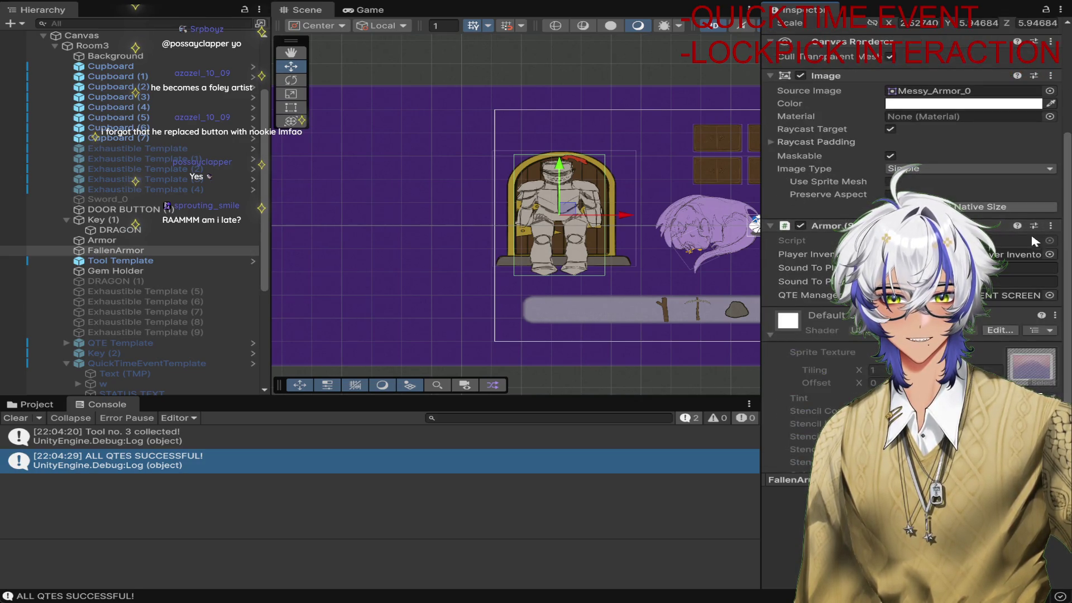
Rotate and move FallenArmor to lie on the floor, deactivate it, and focus Armor's spawn item setting
left_click(116, 250)
key("e")
mouse_move(623, 221)
left_mouse_down()
mouse_move(601, 269)
mouse_move(485, 352)
left_mouse_up()
key("w")
mouse_move(574, 225)
left_mouse_down()
mouse_move(611, 259)
mouse_move(610, 321)
mouse_move(620, 272)
left_mouse_up()
key("e")
key("w")
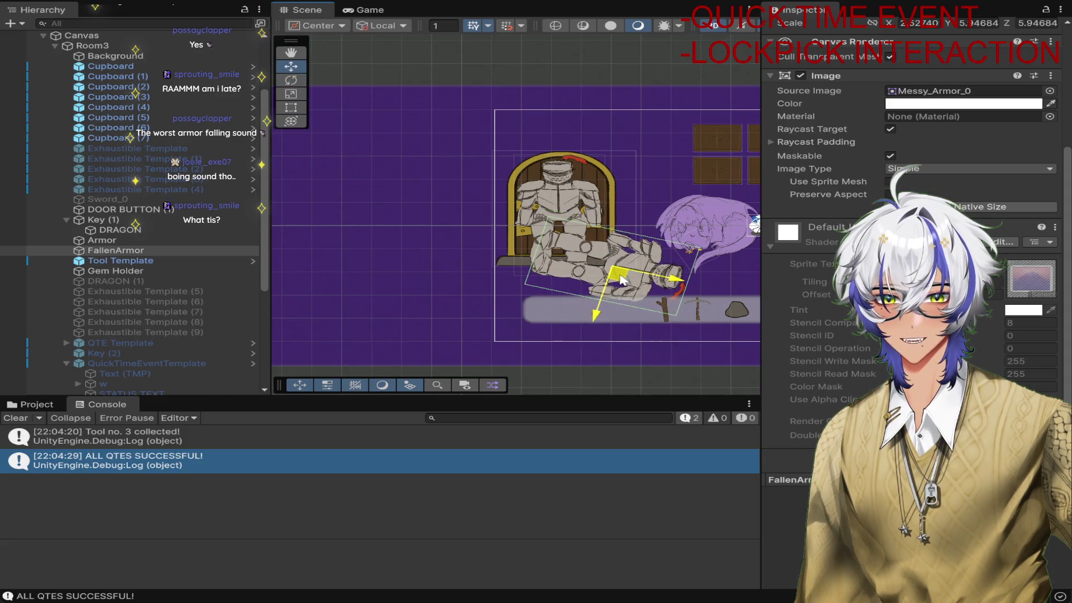
scroll(834, 63, "up", 3)
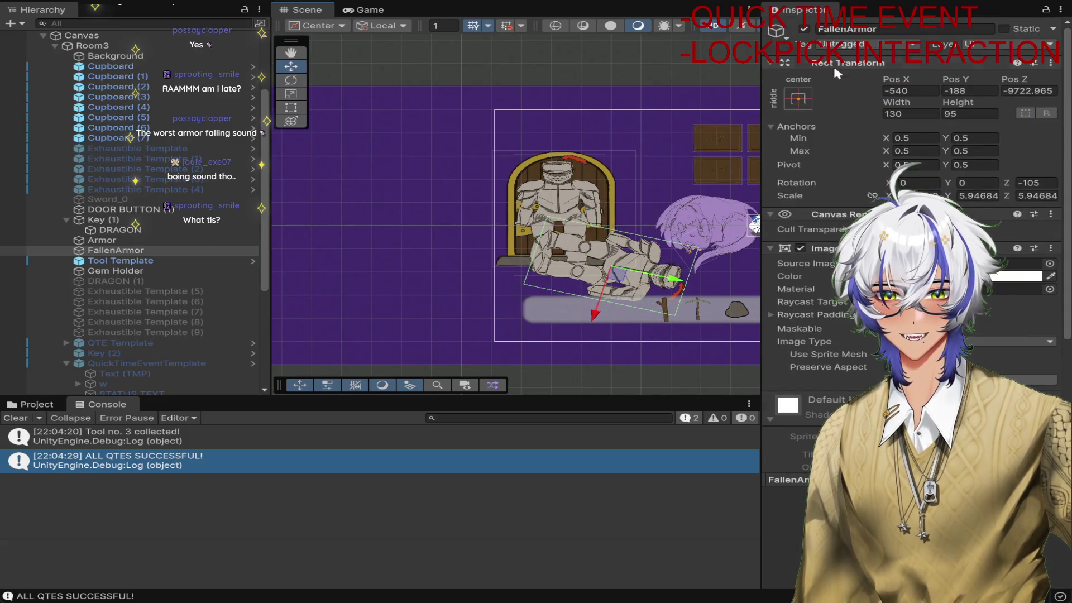
left_click(804, 29)
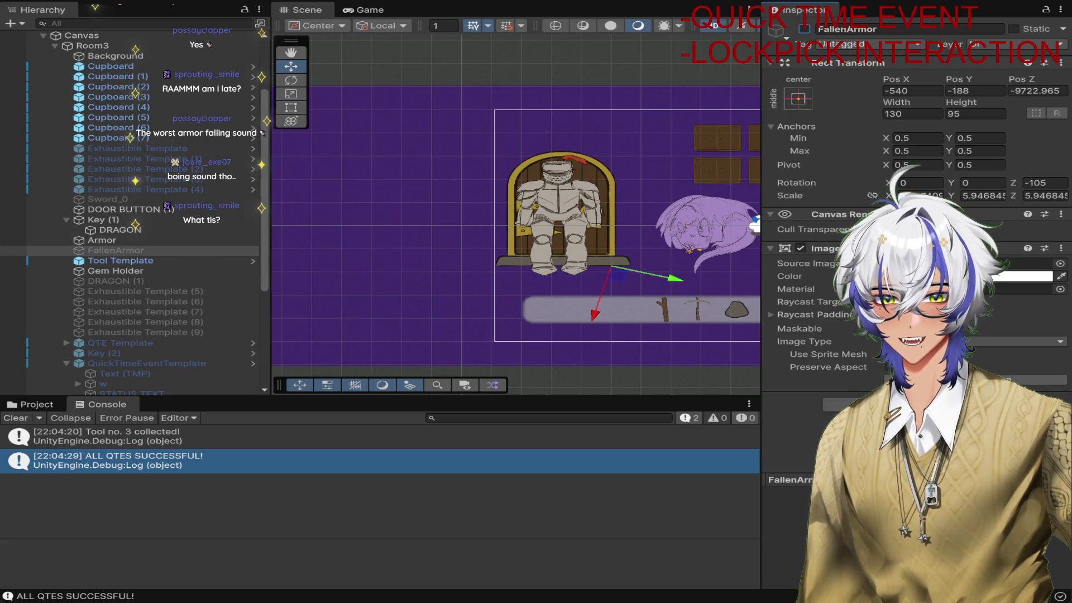
left_click(161, 239)
scroll(989, 323, "down", 5)
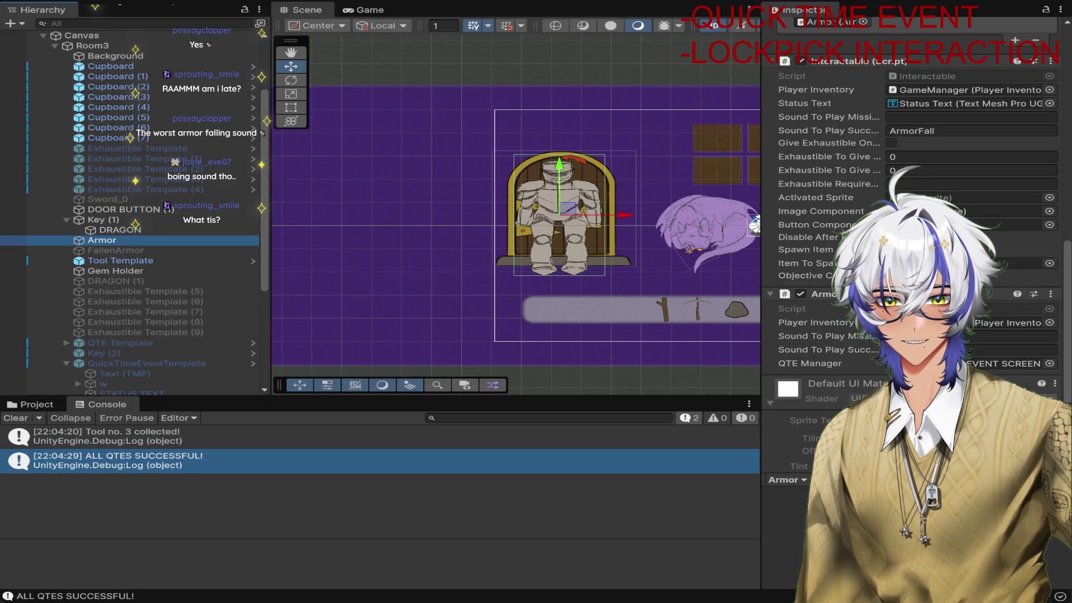
left_click(938, 249)
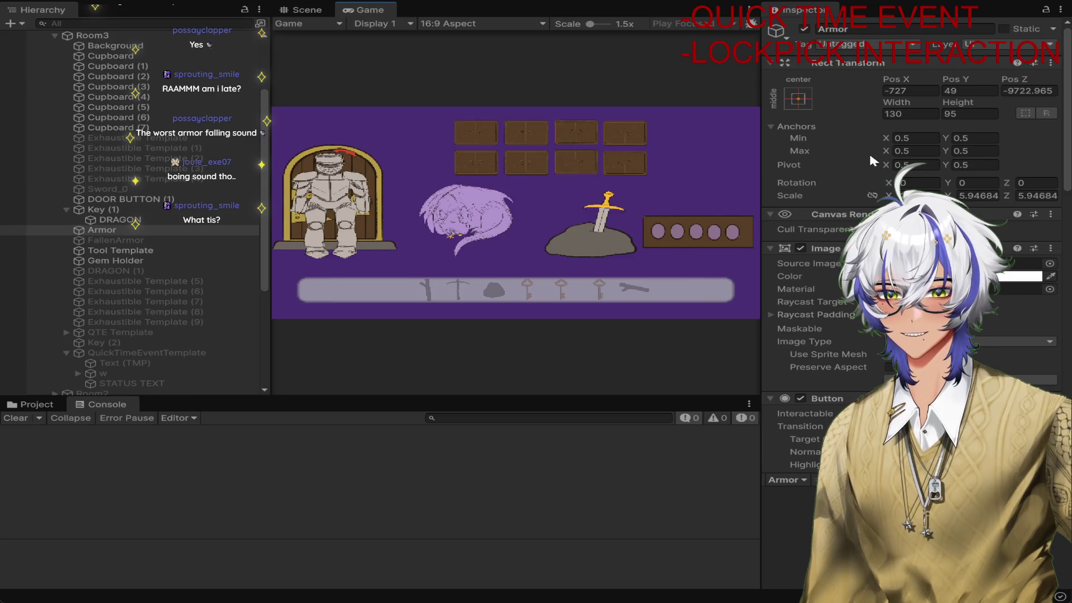
Playtest: collect the sword, clear the armor's three QTE prompts so it falls, then stop
left_click(599, 245)
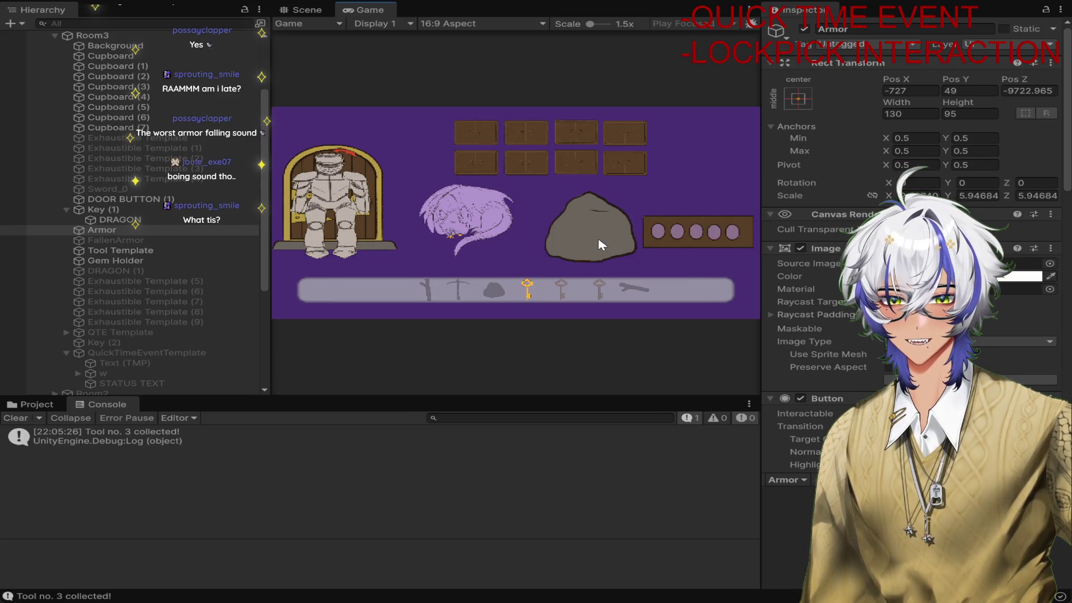
left_click(337, 195)
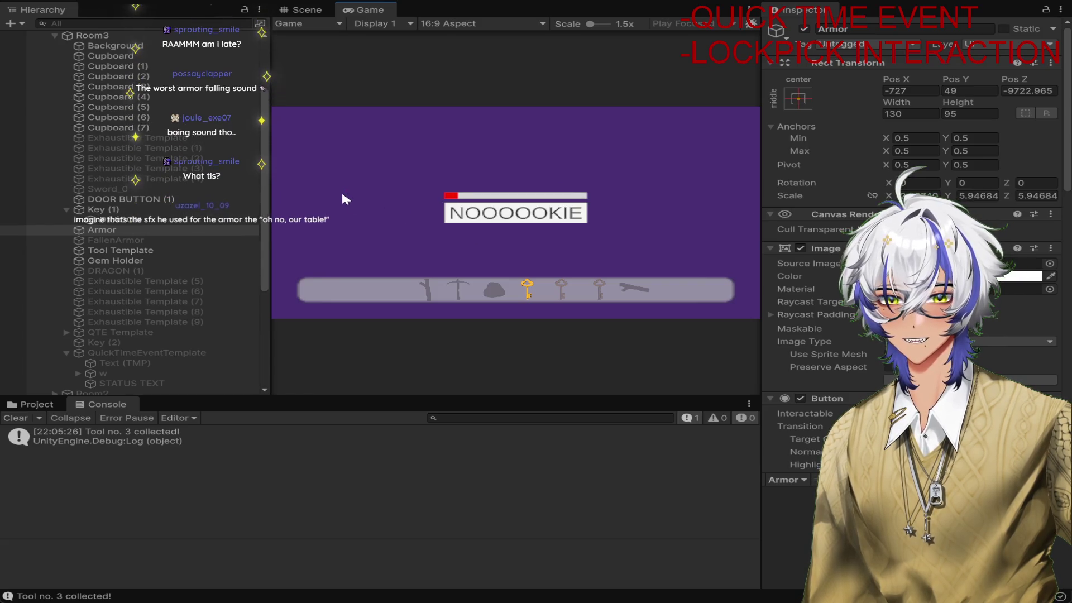
left_click(528, 219)
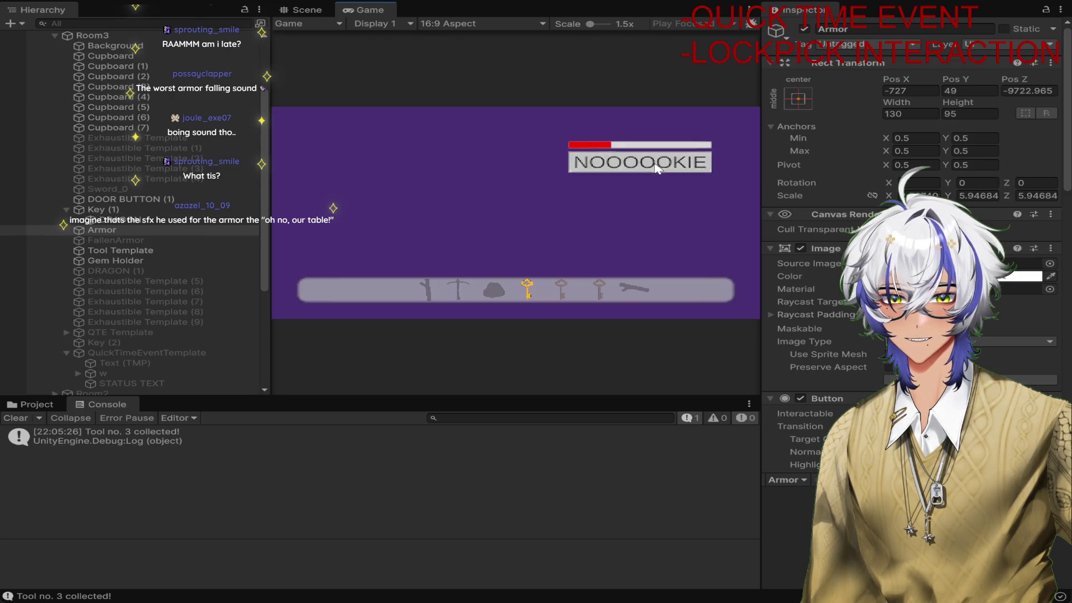
left_click(655, 164)
left_click(364, 187)
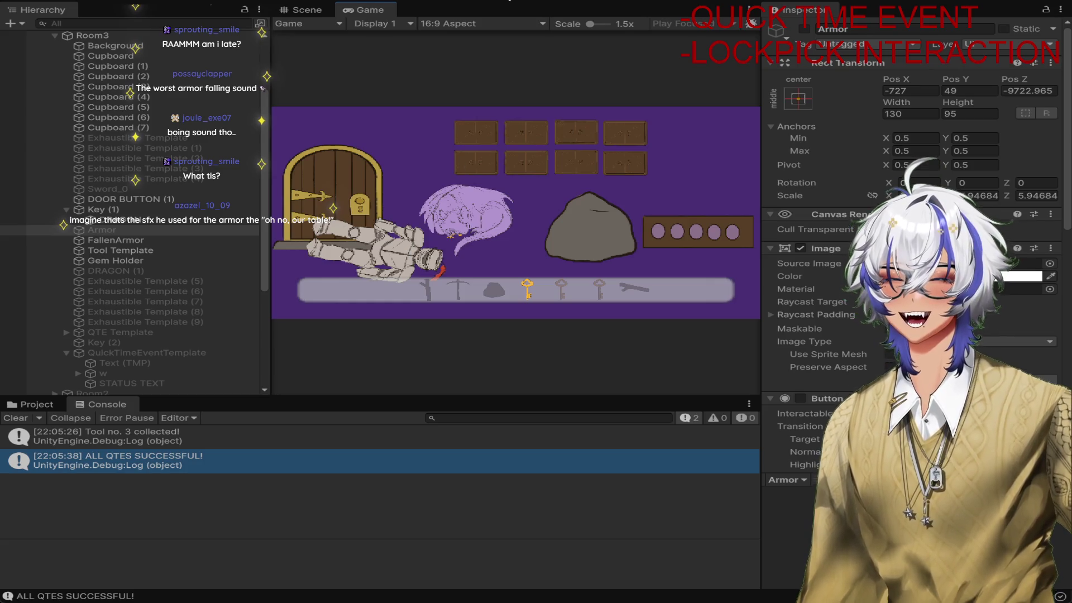
key("ctrl+p")
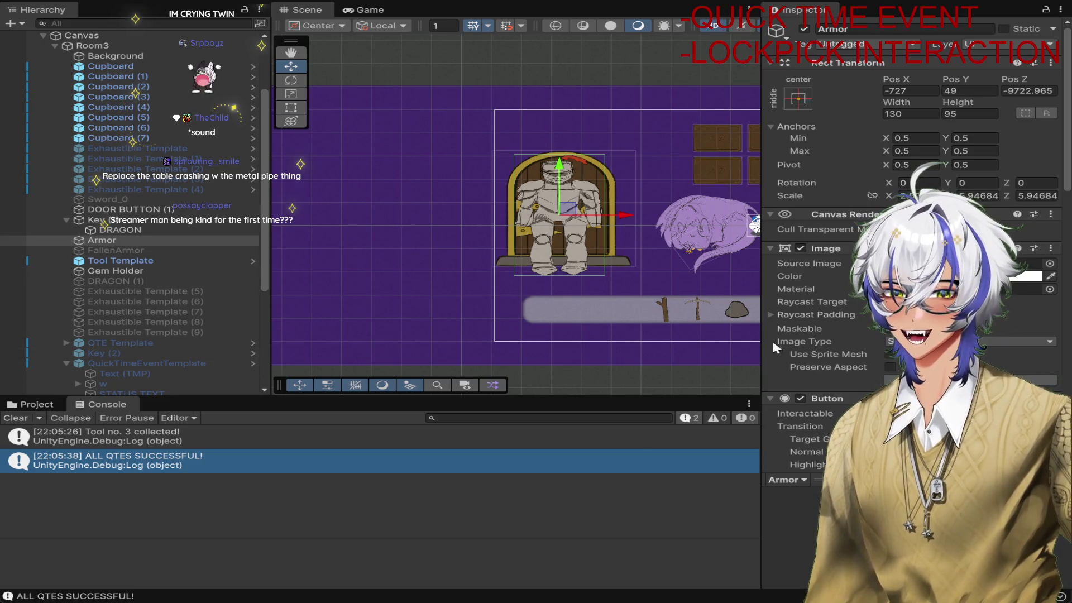
scroll(144, 315, "up", 3)
scroll(126, 210, "up", 3)
Review the AudioManager's ArmorFall sound entry, then start Play mode to test the armor
left_click(118, 87)
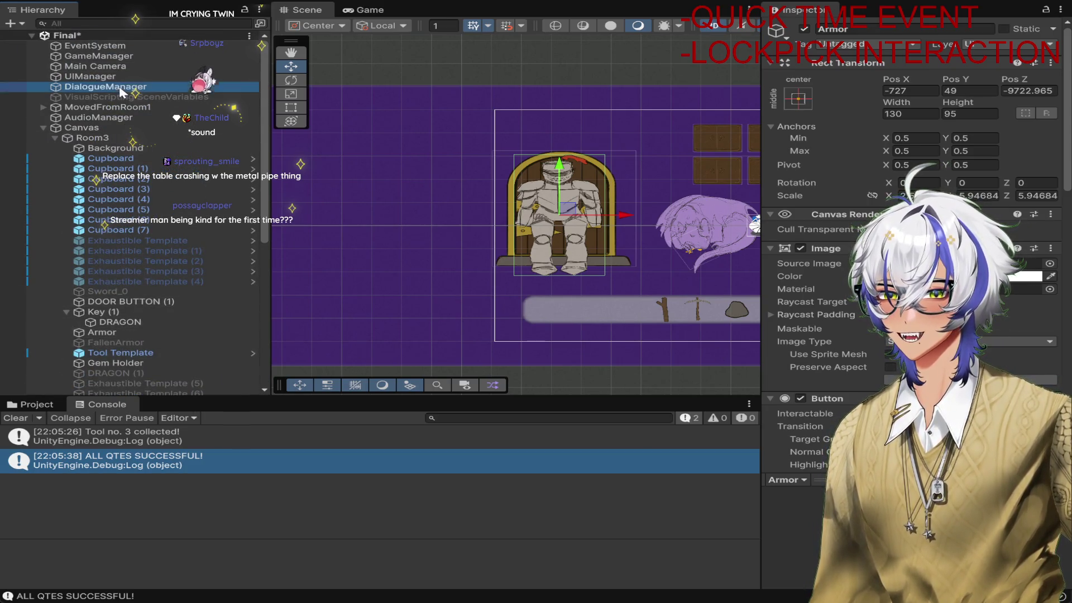
left_click(99, 118)
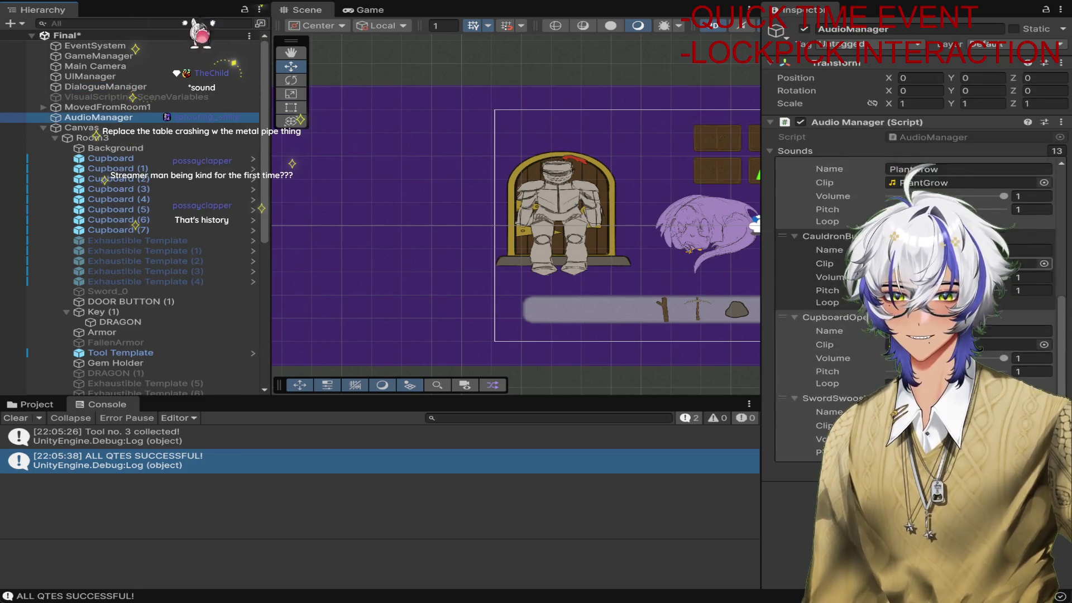
scroll(838, 293, "down", 5)
left_click(825, 385)
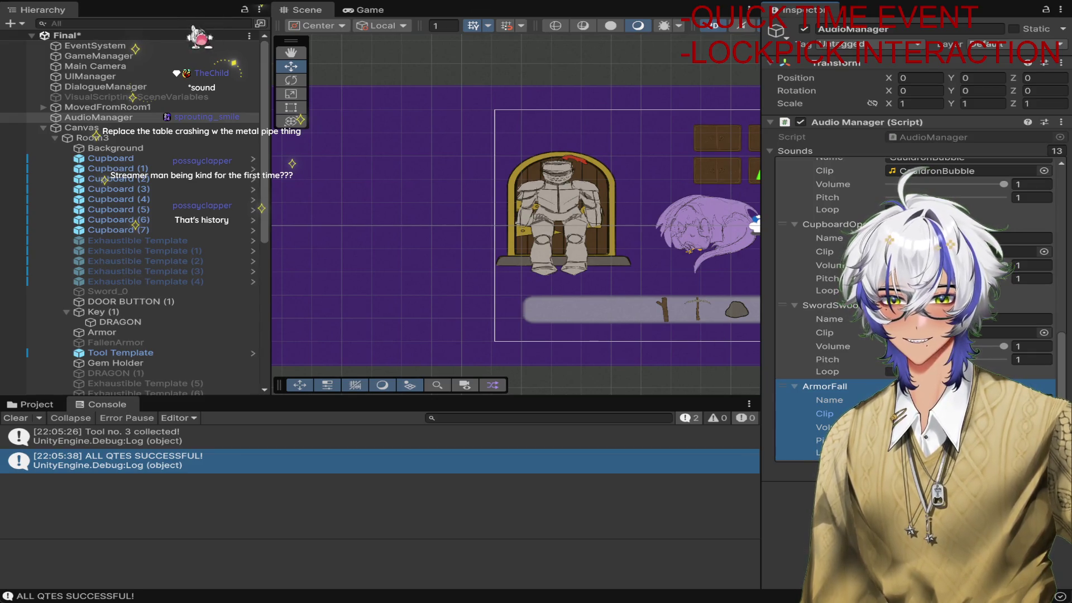
left_click(749, 458)
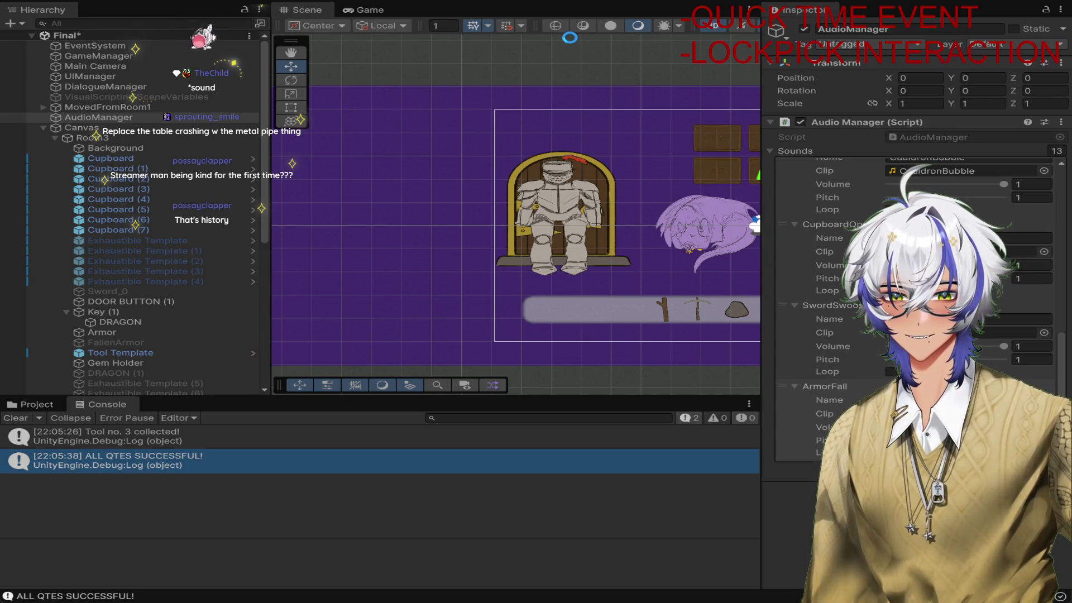
key("ctrl+p")
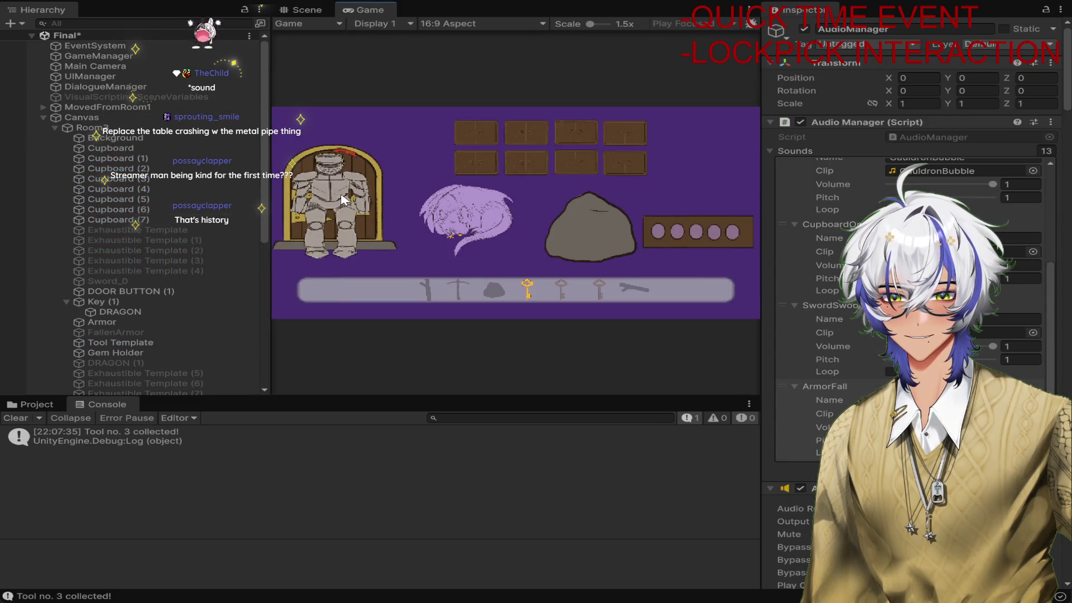
Click the armor twice in the running game, then stop Play mode
left_click(675, 176)
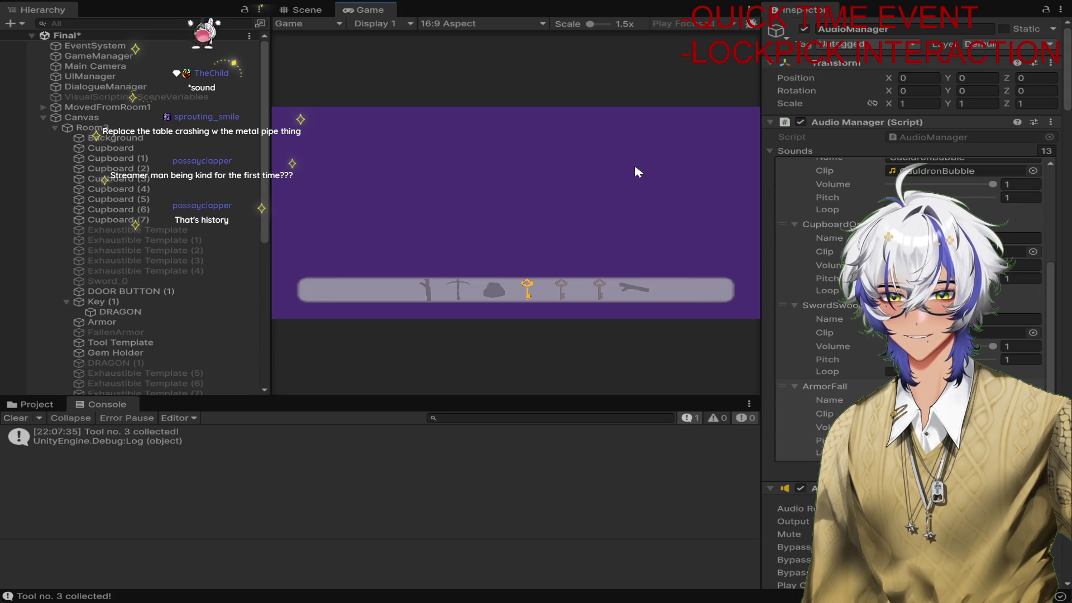
left_click(406, 217)
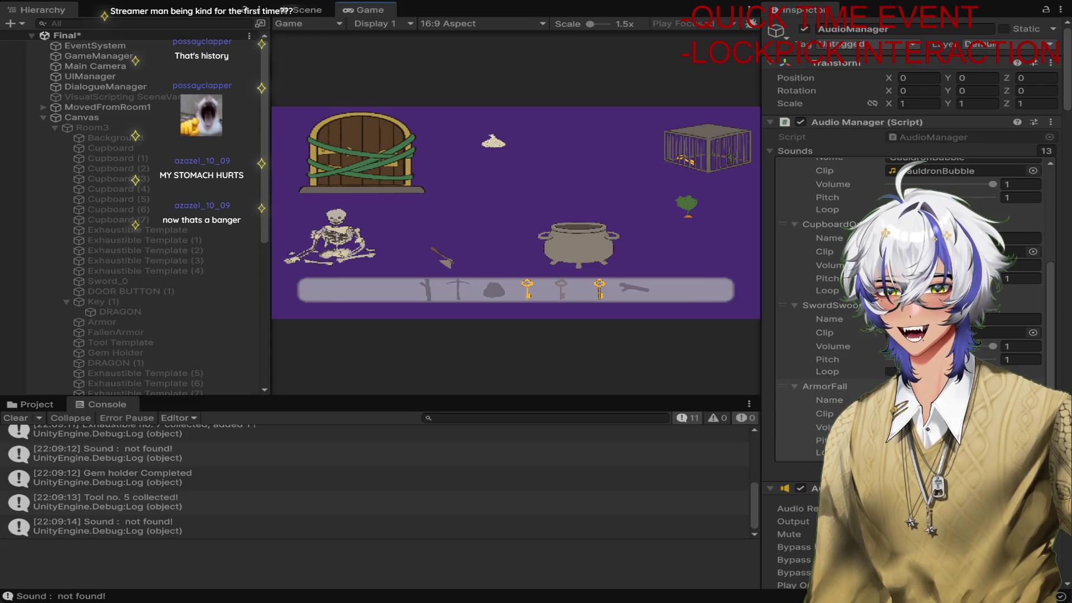
key("ctrl+p")
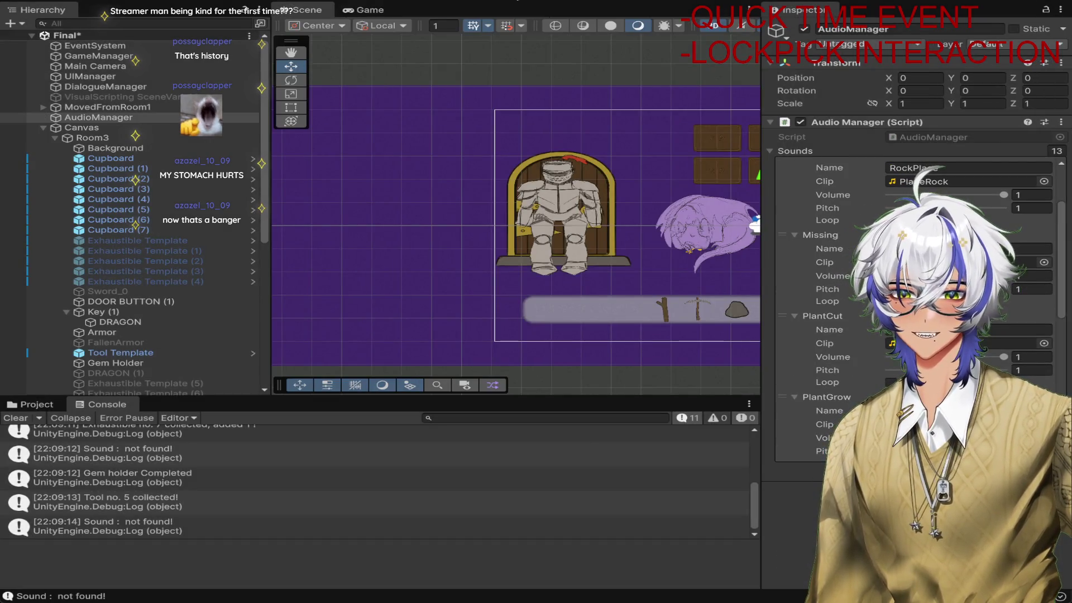
Check the Armor and DOOR BUTTON (1) objects in the scene and save it
left_click(608, 168)
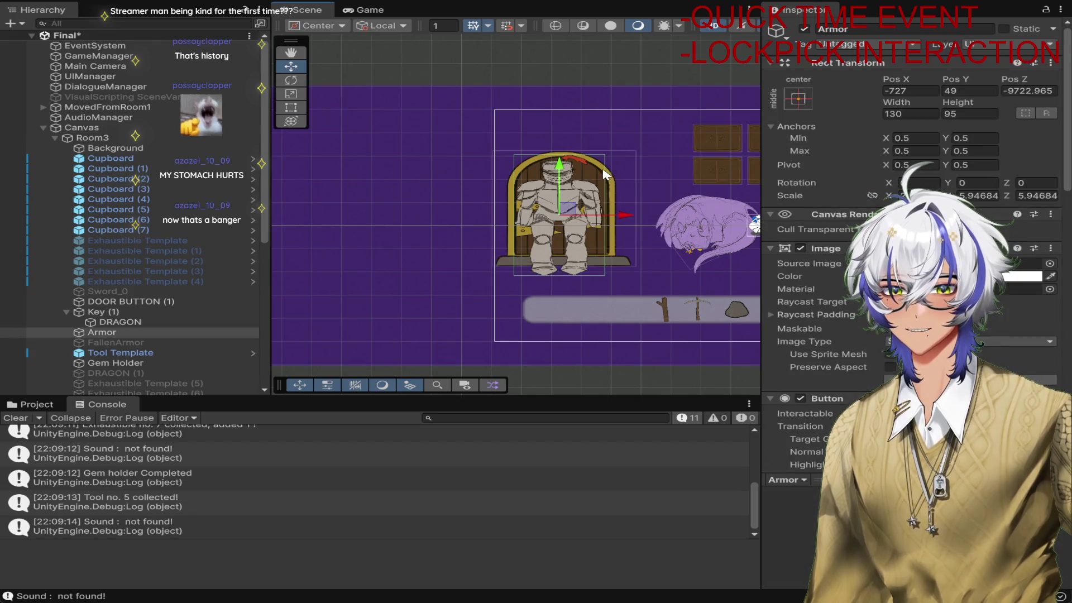
left_click(618, 180)
scroll(622, 179, "down", 2)
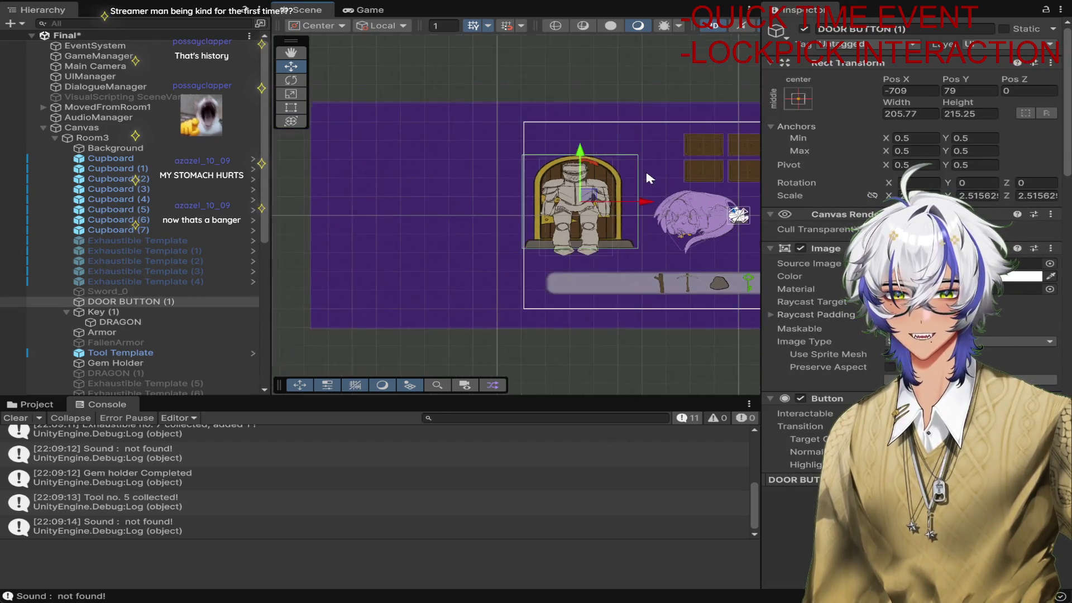
scroll(646, 181, "down", 2)
left_click_drag(701, 274, 548, 288)
left_click(622, 115)
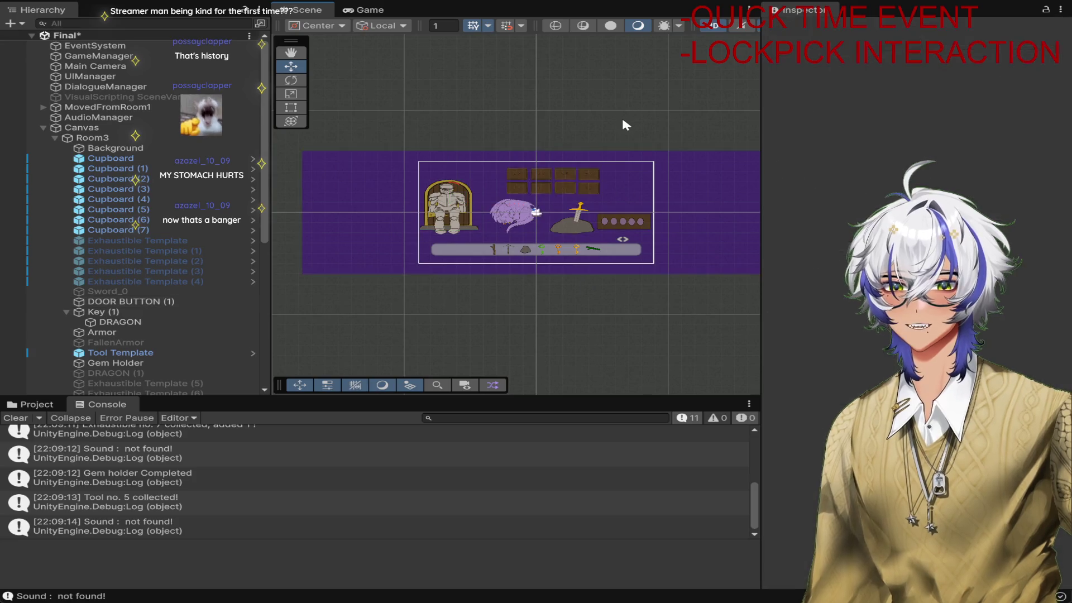
key("ctrl+s")
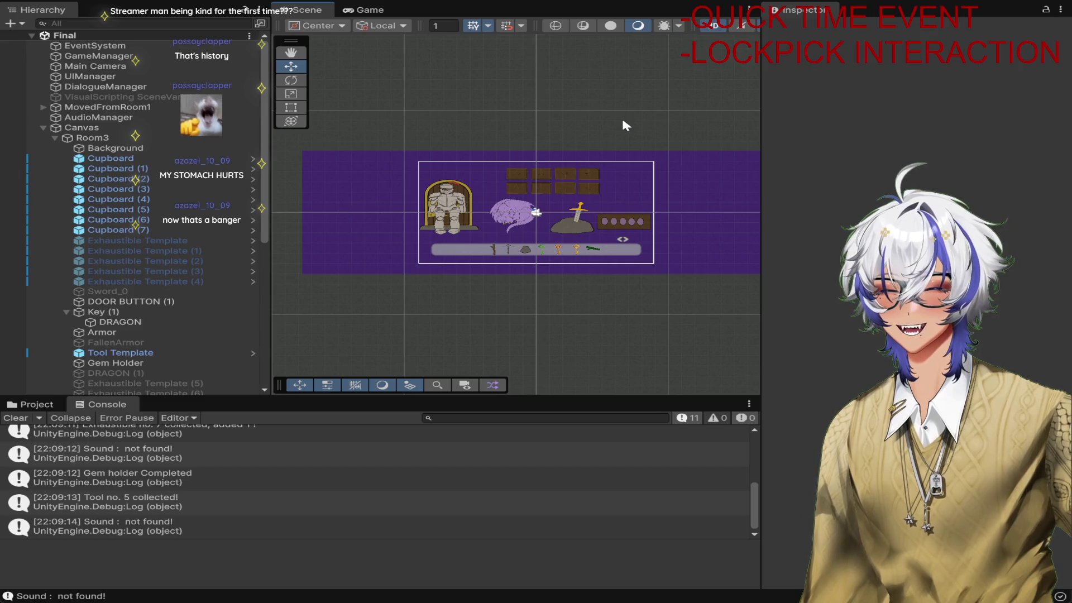
scroll(168, 251, "down", 5)
scroll(177, 310, "down", 5)
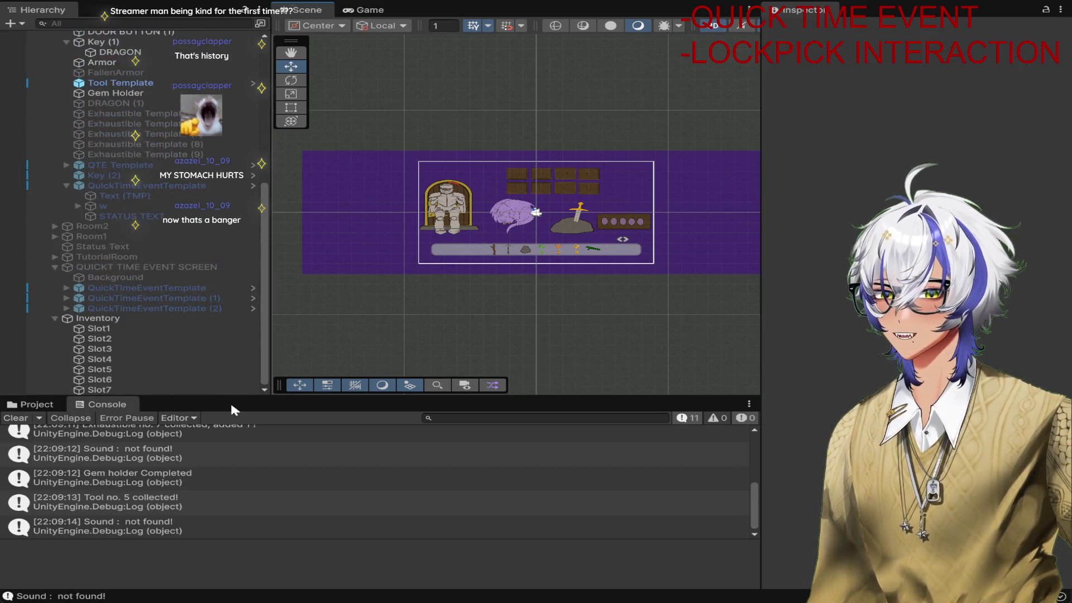
Enable the QUICKT TIME EVENT SCREEN and expand its first QuickTimeEventTemplate
left_click(172, 266)
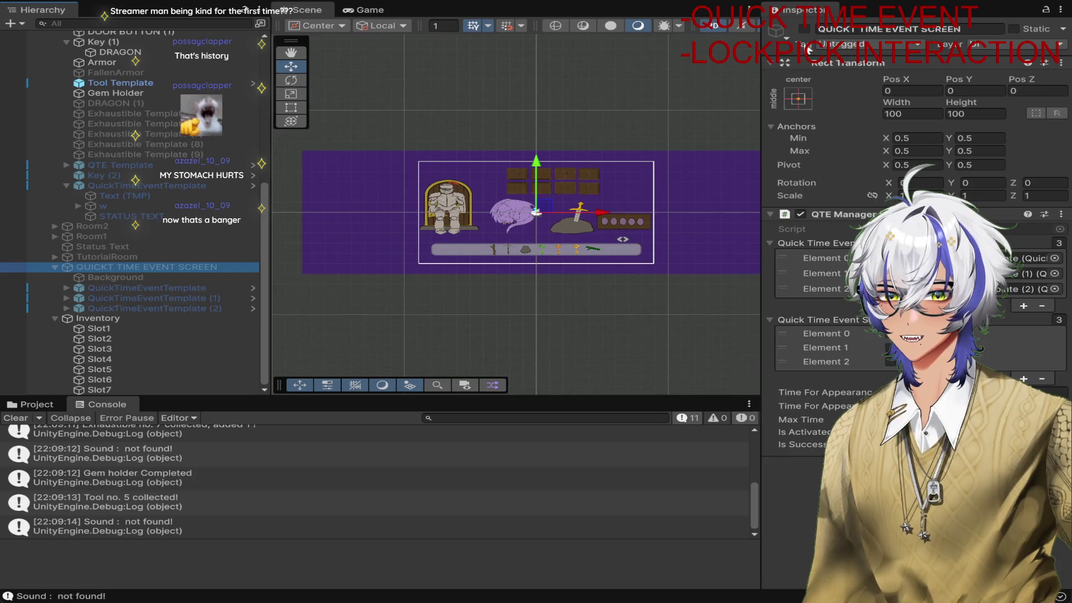
left_click(809, 29)
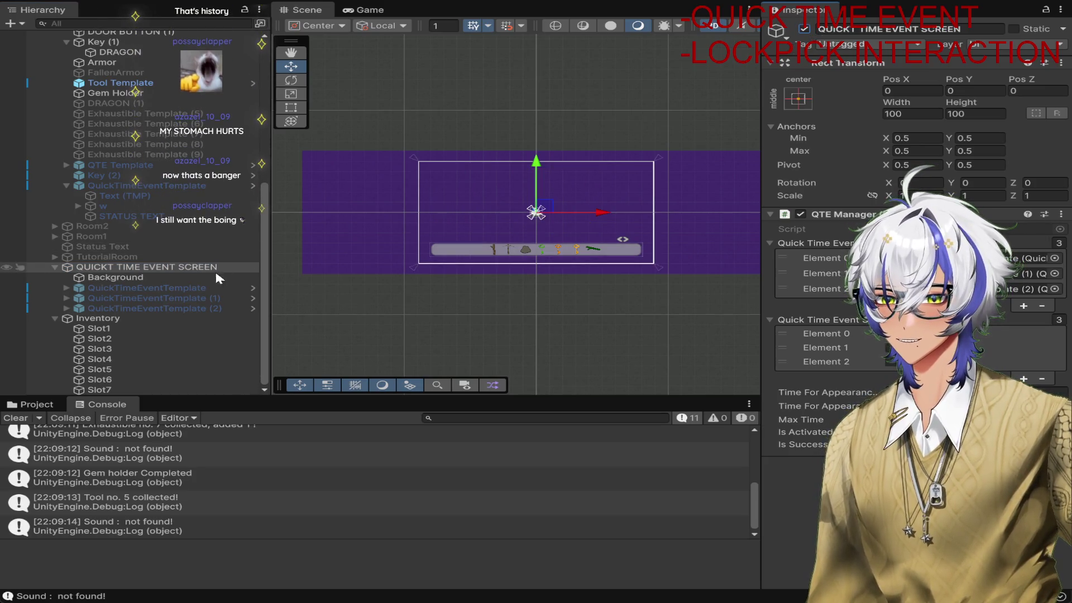
left_click(202, 287)
left_click(65, 287)
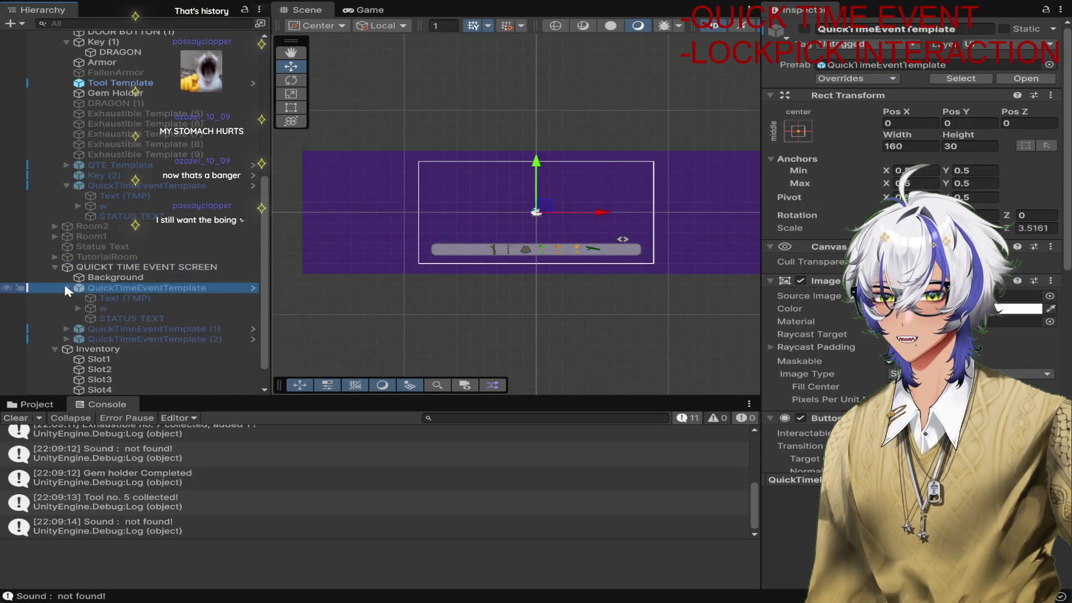
Set the Text (TMP) of all three QuickTimeEventTemplates to read CLICK
left_click(62, 329)
left_click(67, 370)
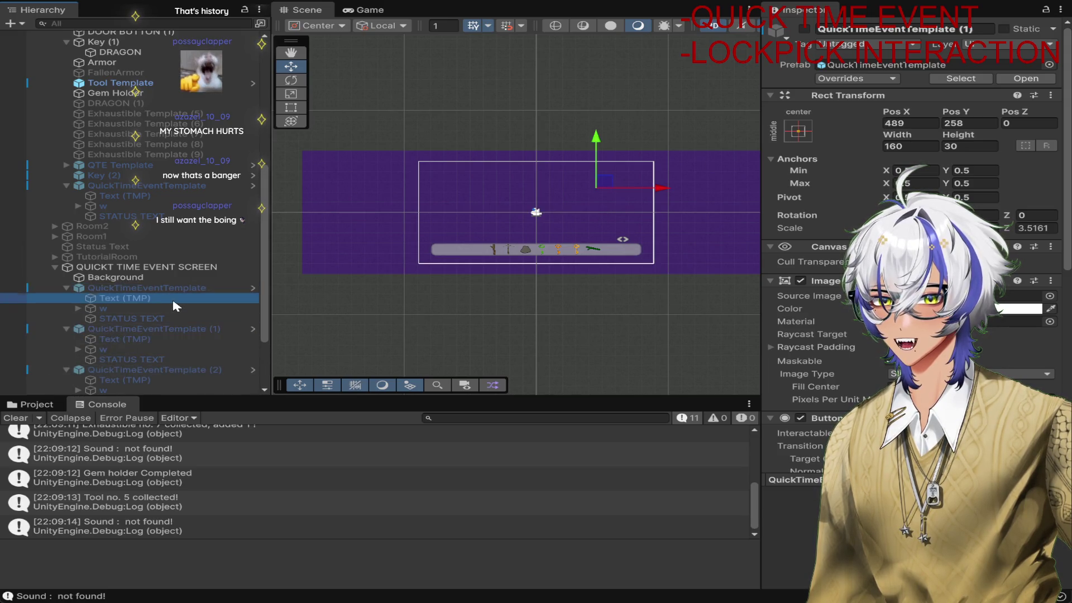
left_click(124, 298)
scroll(173, 307, "down", 1)
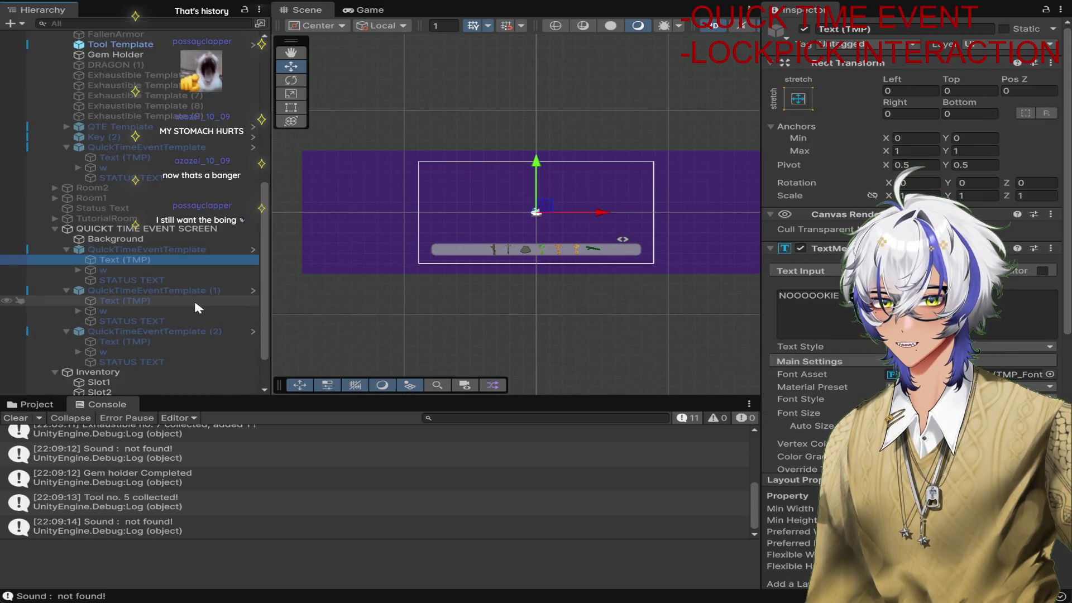
left_click(193, 299, "ctrl")
left_click(194, 343, "ctrl")
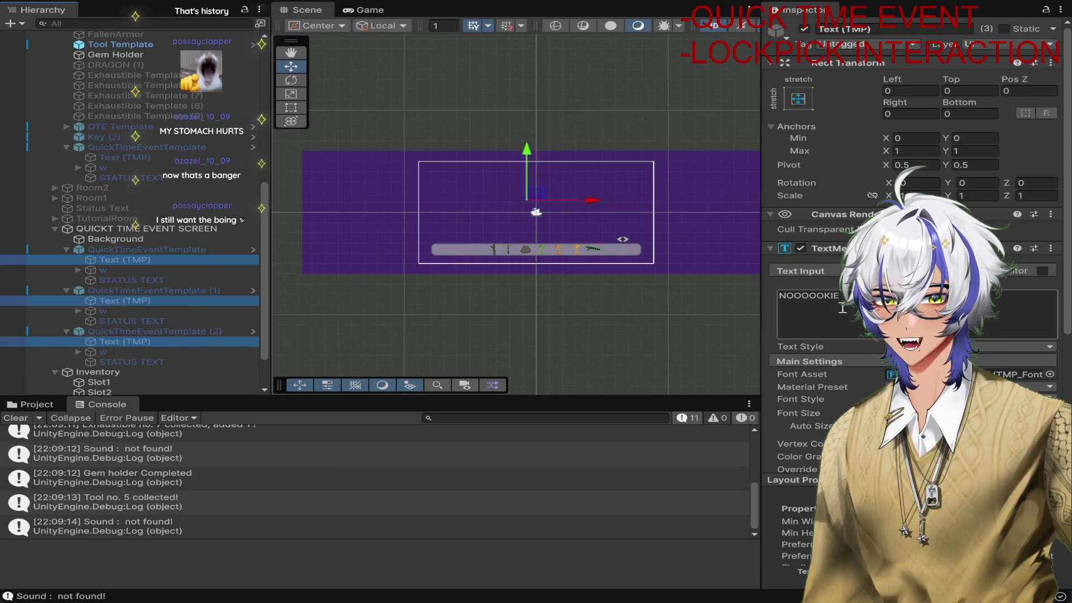
left_click(821, 303)
key("ctrl+a")
type("CLICK")
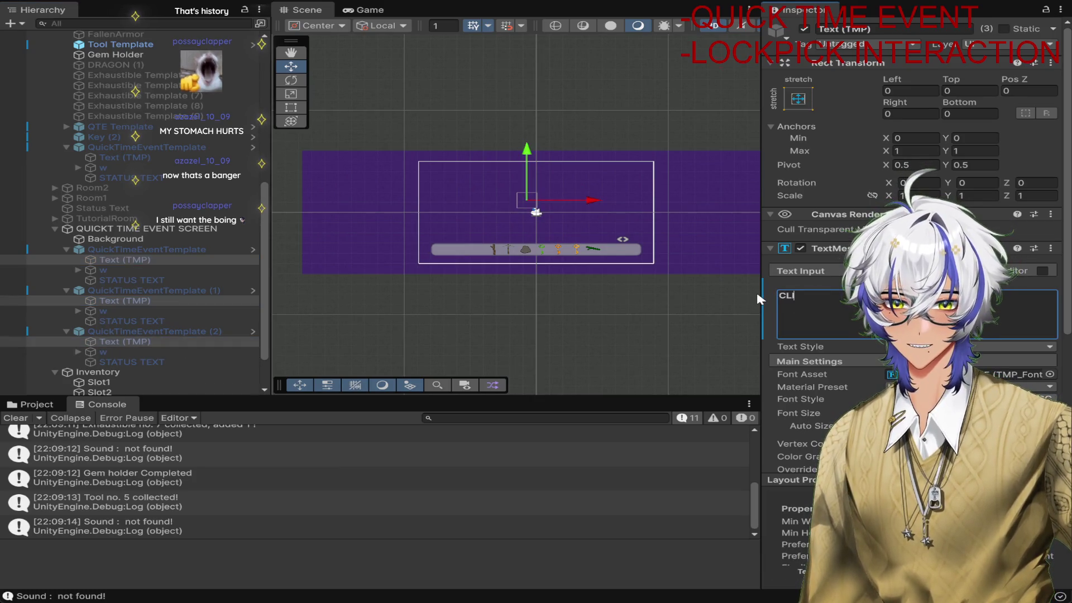
left_click(623, 76)
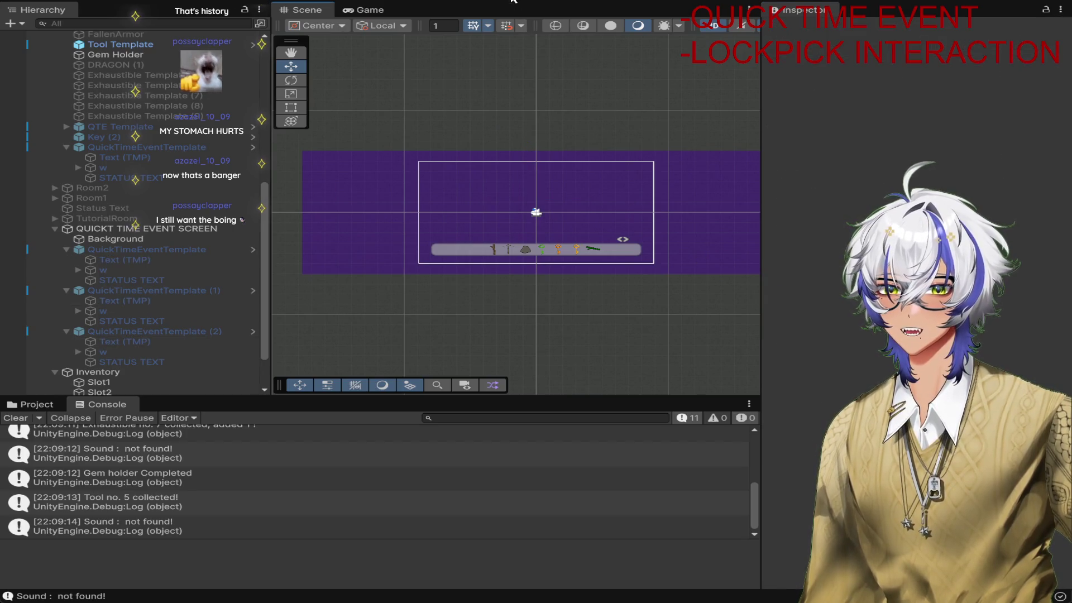
scroll(218, 167, "up", 8)
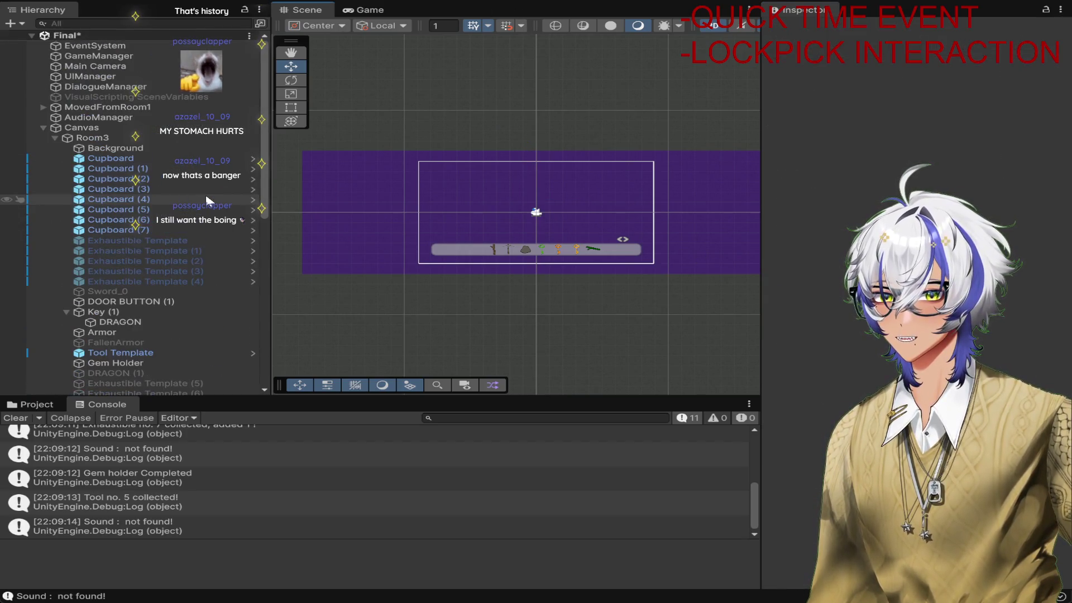
scroll(165, 219, "down", 5)
scroll(165, 260, "down", 5)
scroll(159, 265, "down", 1)
left_click(168, 175)
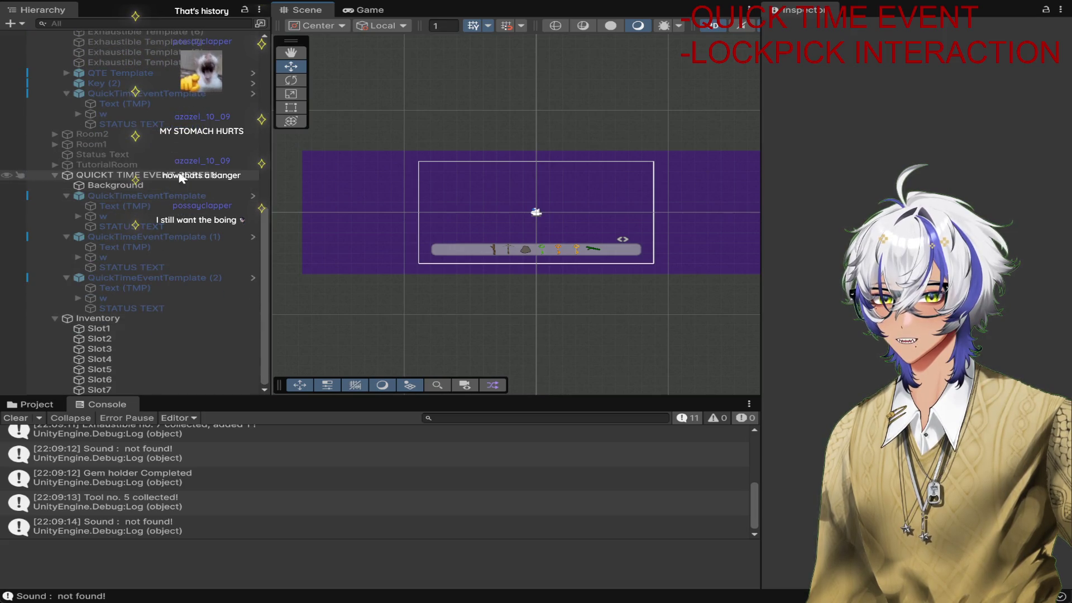
scroll(168, 210, "up", 5)
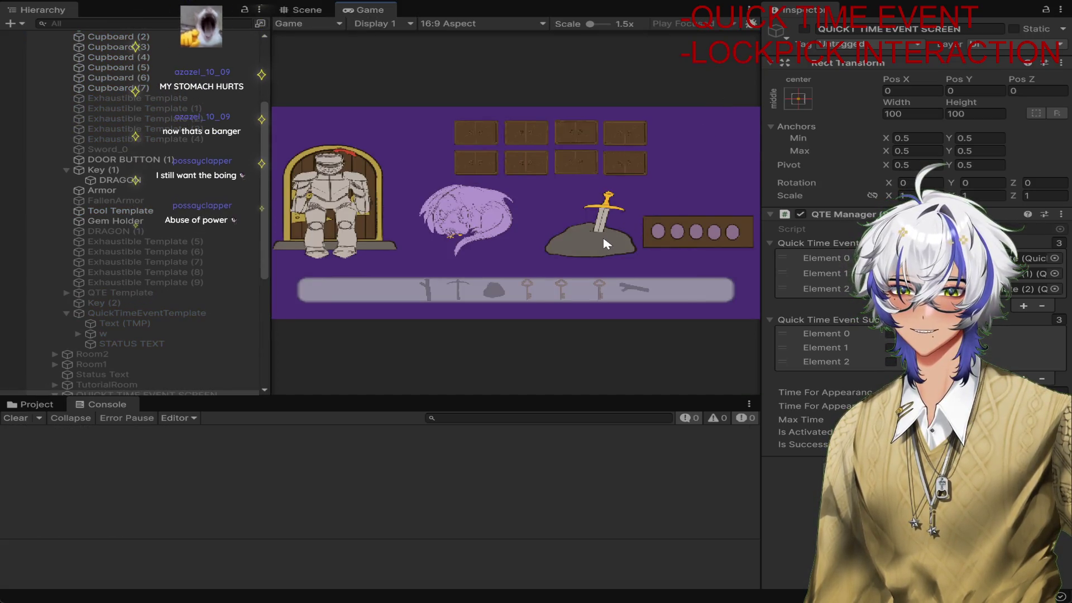
Playtest: click the armor, hit the CLICK prompts so the armor topples, then stop playing
left_click(603, 238)
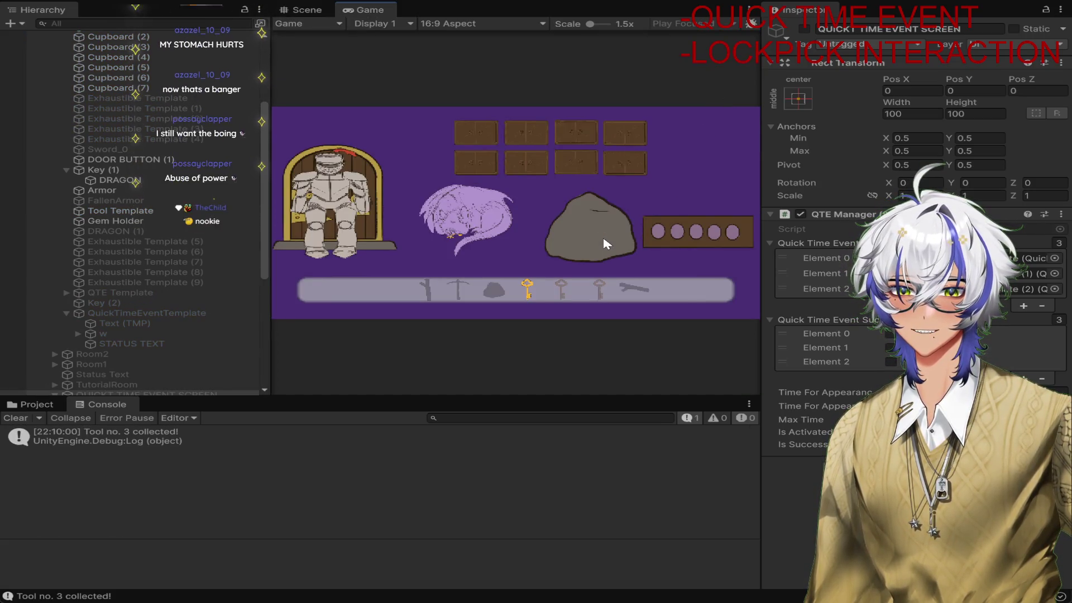
left_click(336, 202)
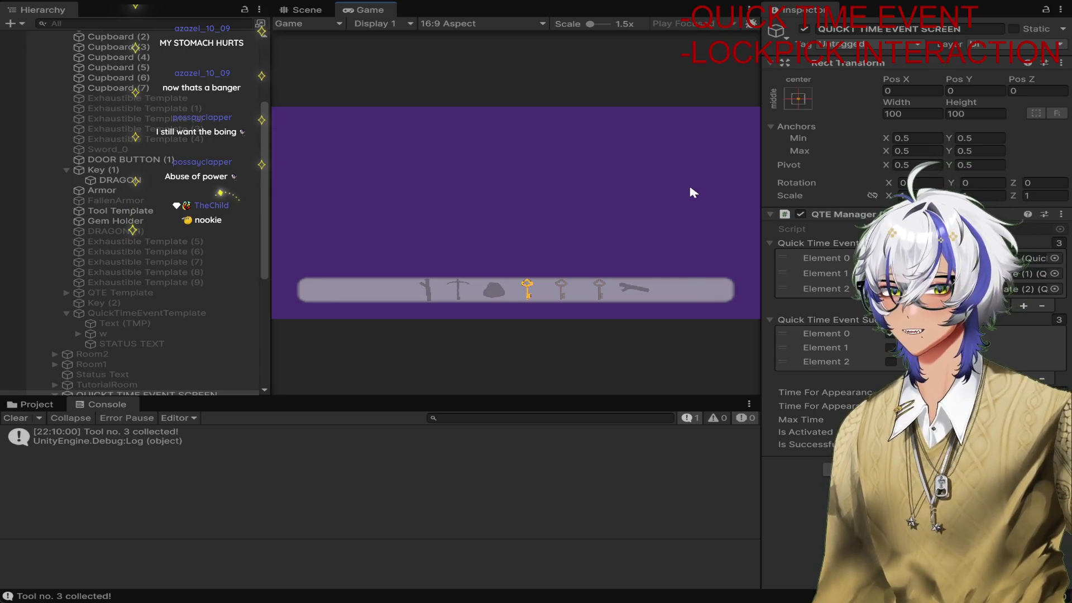
left_click(666, 166)
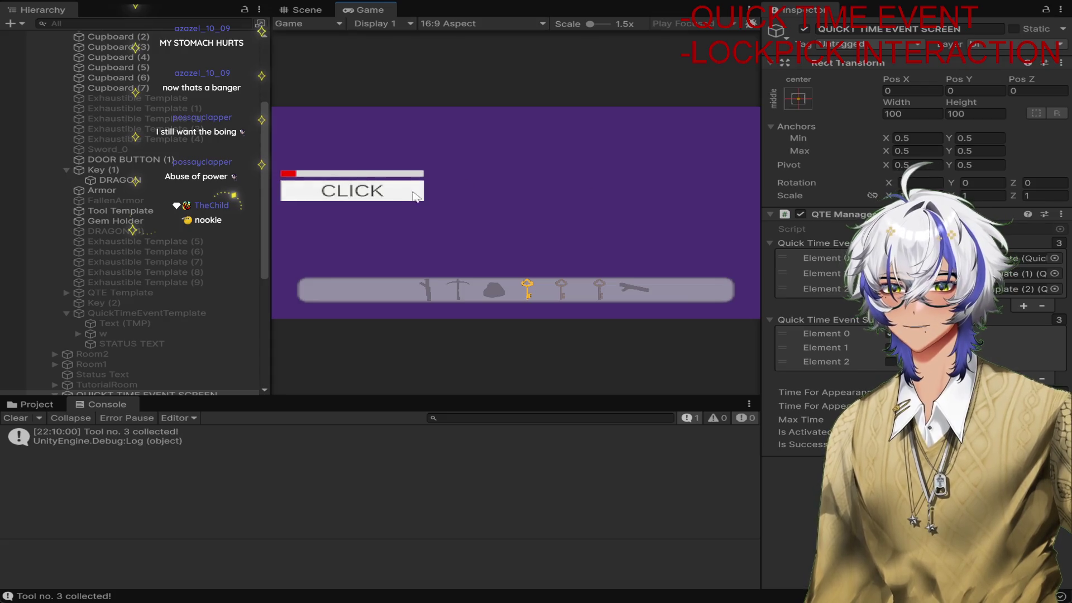
left_click(397, 198)
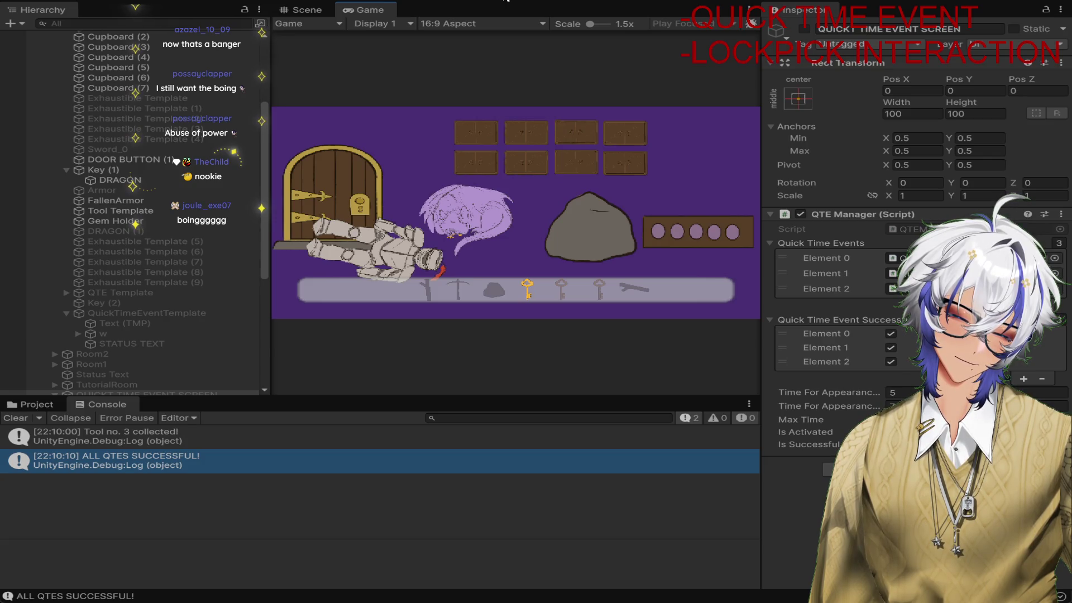
left_click(506, 3)
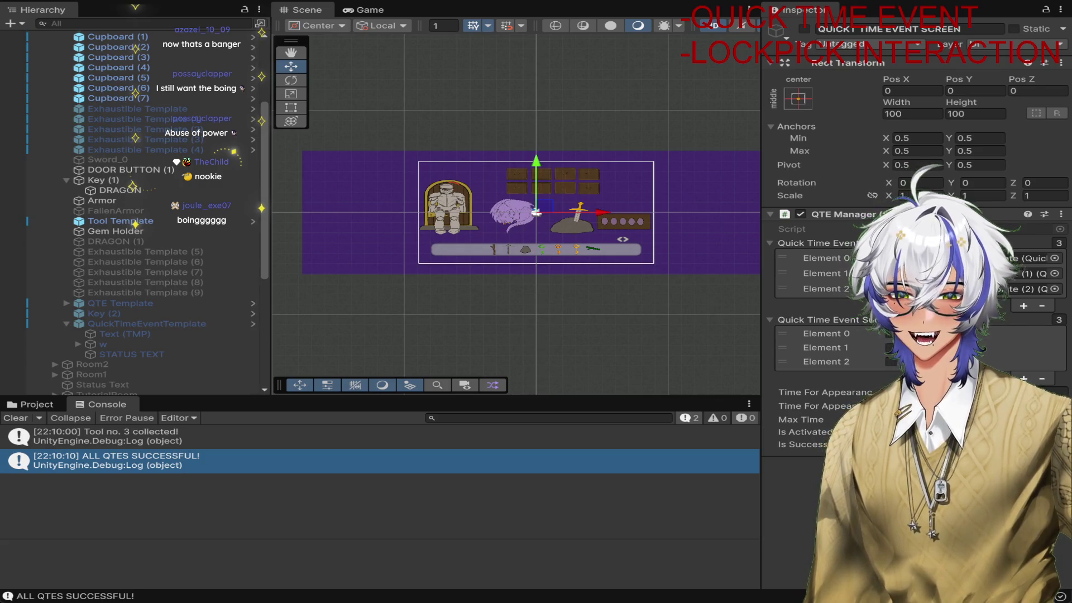
Inspect the quick time event screen's QTE Manager and its Time For Appearance fields
left_click(193, 323)
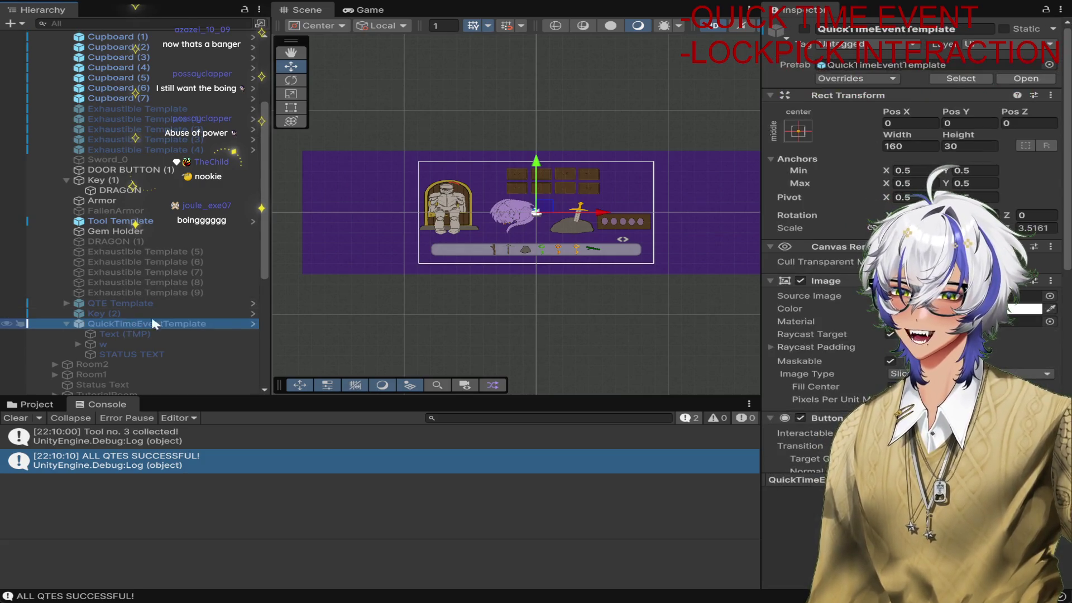
scroll(214, 304, "down", 3)
scroll(913, 226, "down", 5)
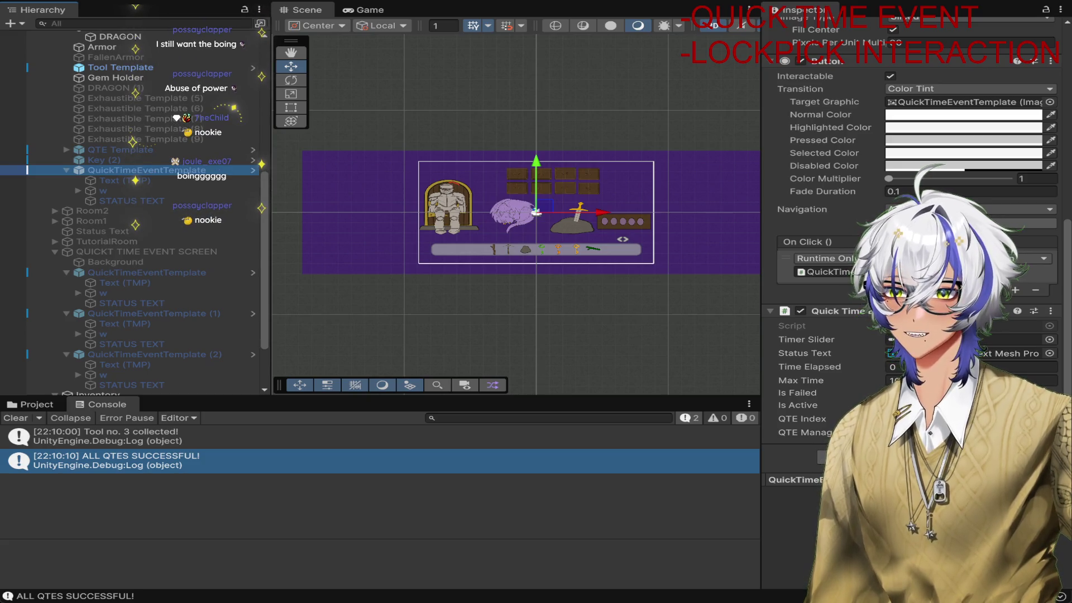
scroll(193, 285, "down", 3)
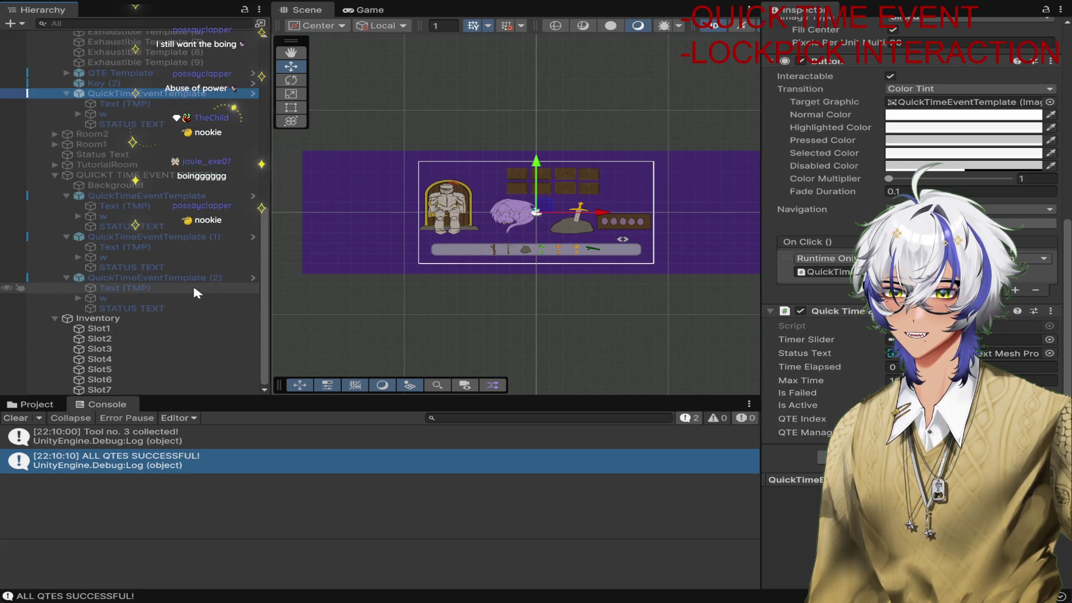
left_click(170, 177)
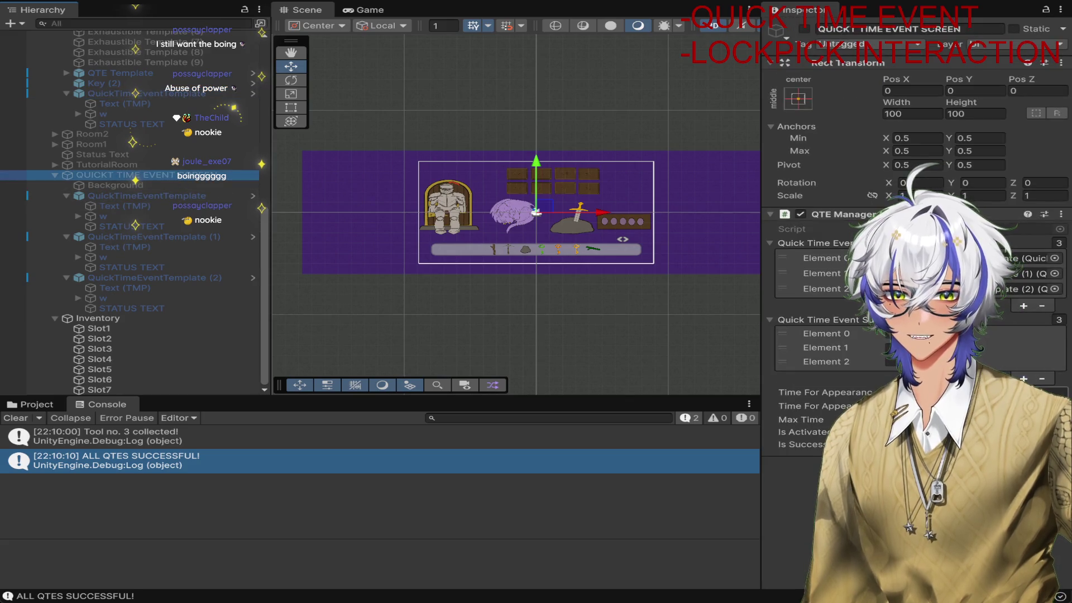
key("Tab")
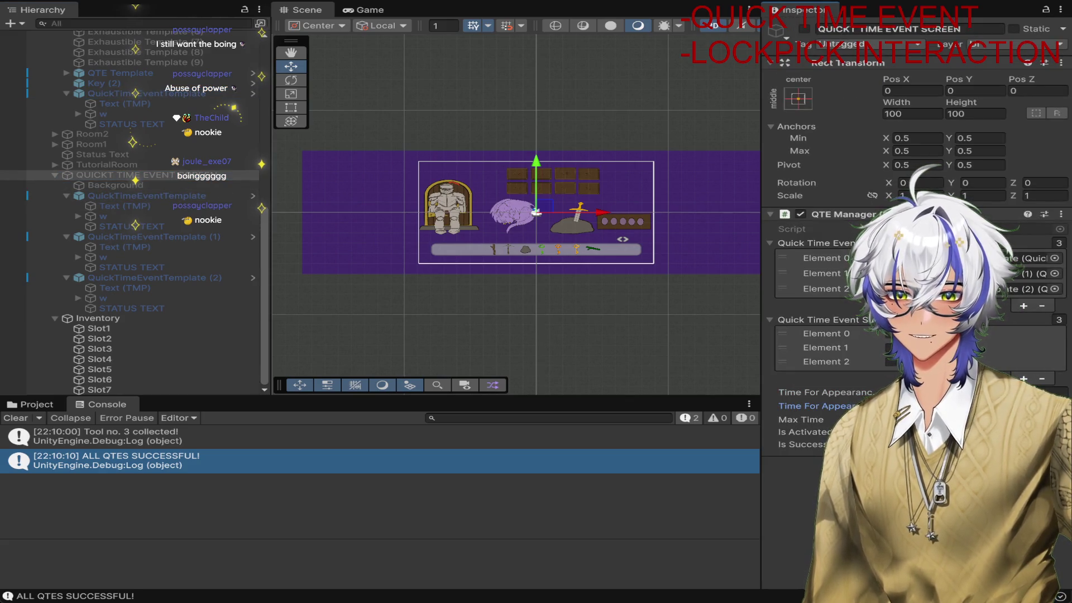
key("Return")
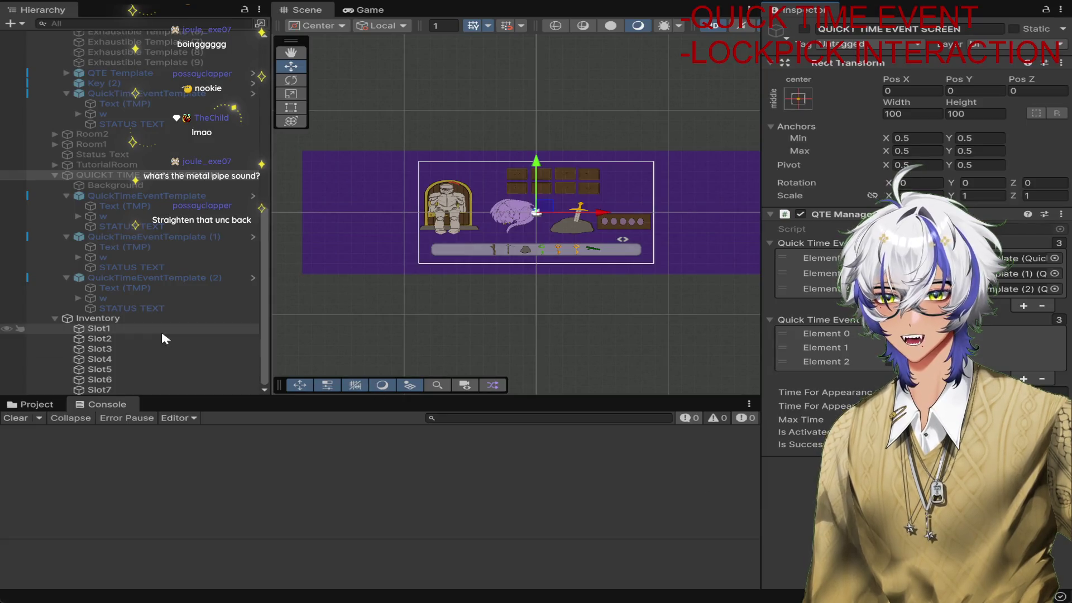
Assign the Sound To Play Hit field on all three QuickTimeEventTemplates together
left_click(164, 198)
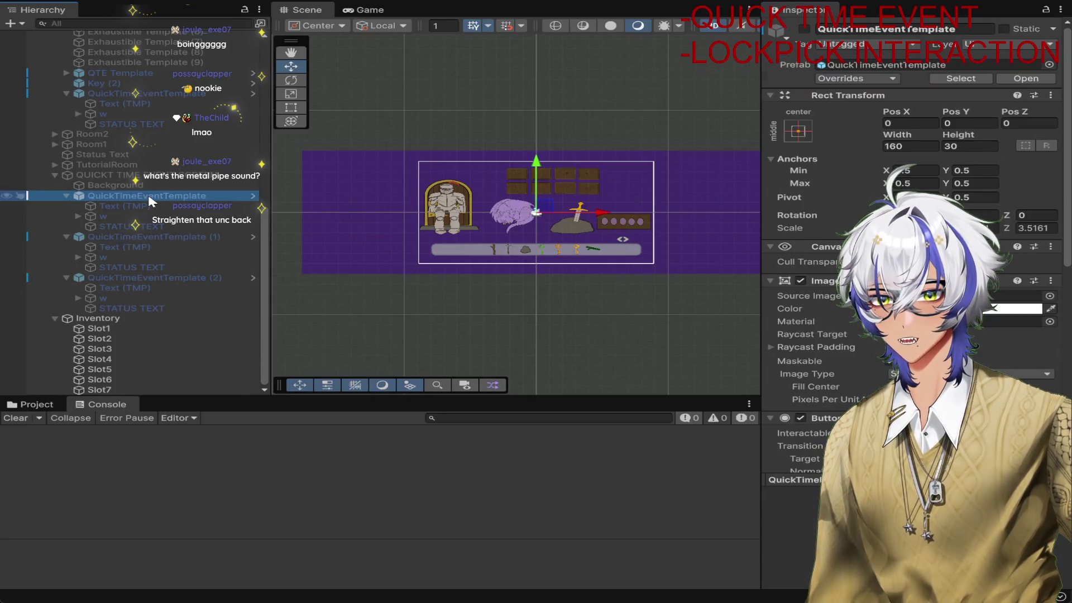
left_click(211, 236, "ctrl")
left_click(212, 277, "ctrl")
scroll(913, 251, "down", 8)
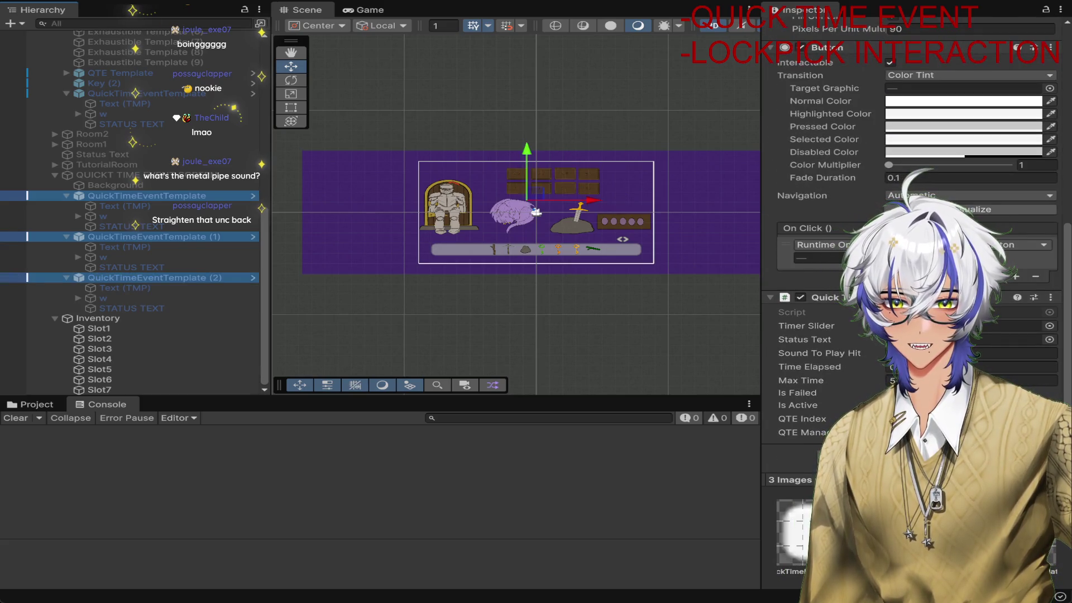
left_click(972, 352)
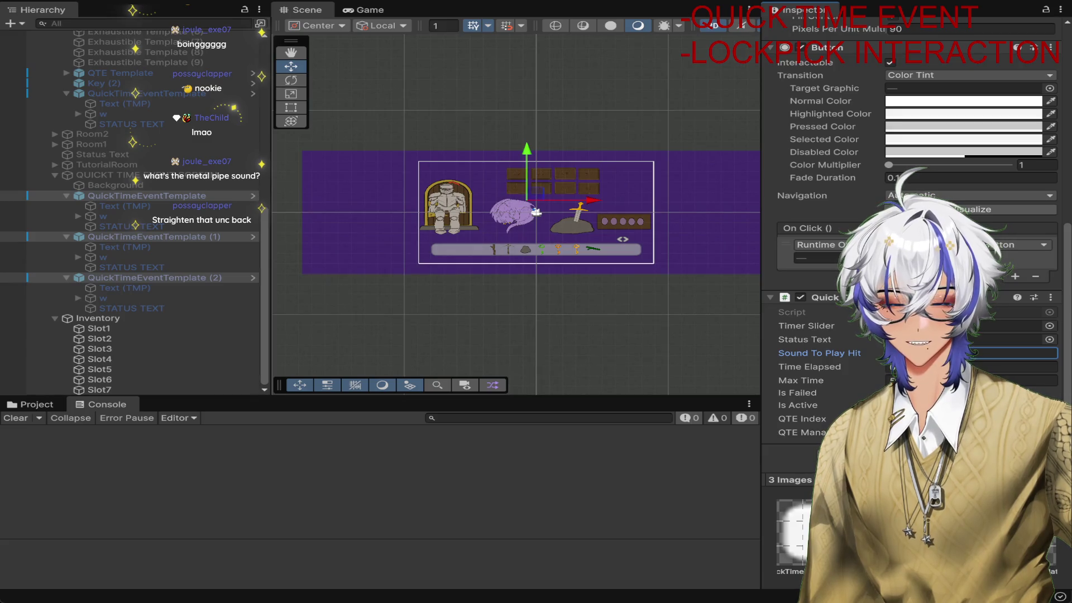
left_click(634, 340)
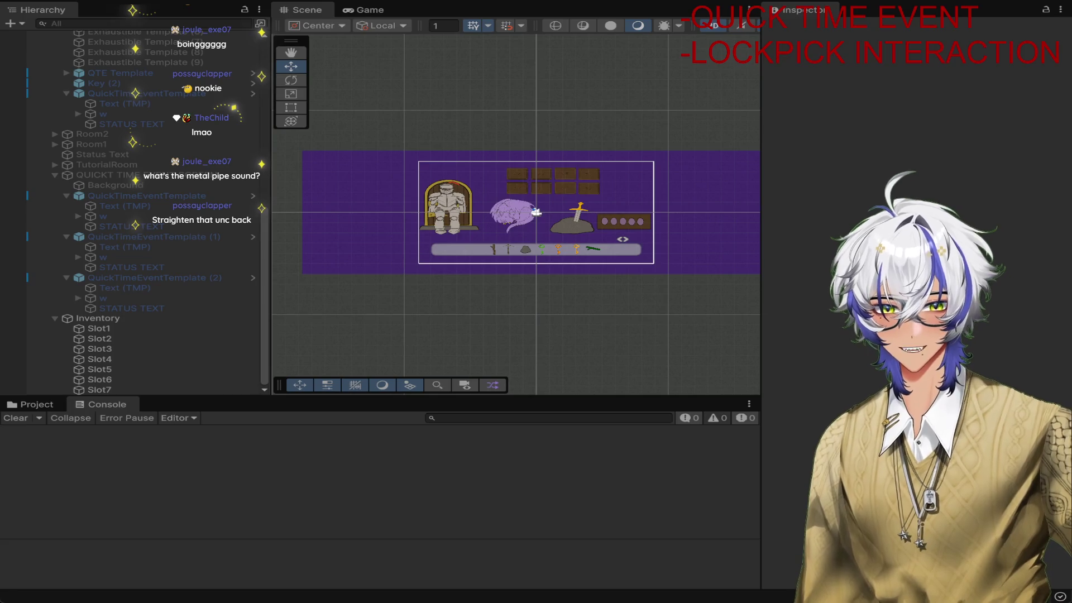
Playtest: take the sword, hit all three CLICK prompts to topple the armor, then stop
key("ctrl+p")
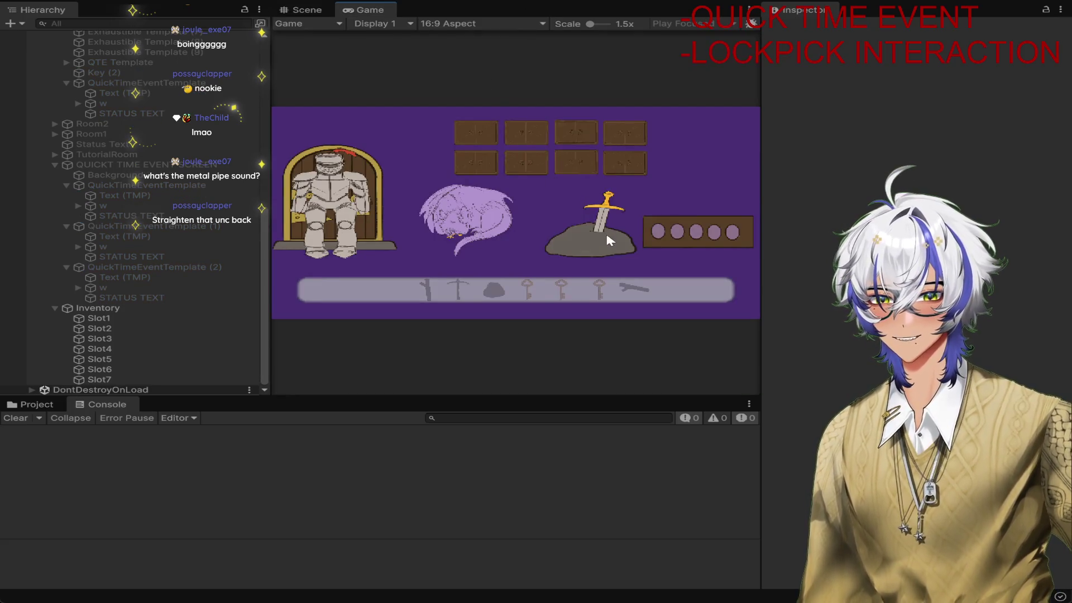
left_click(610, 240)
left_click(325, 193)
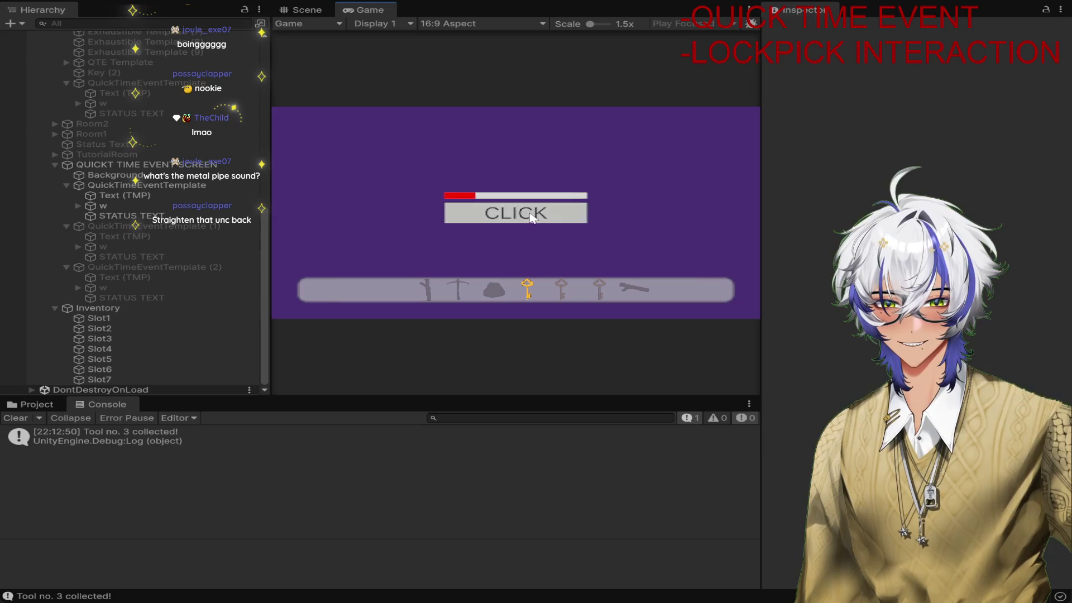
left_click(529, 216)
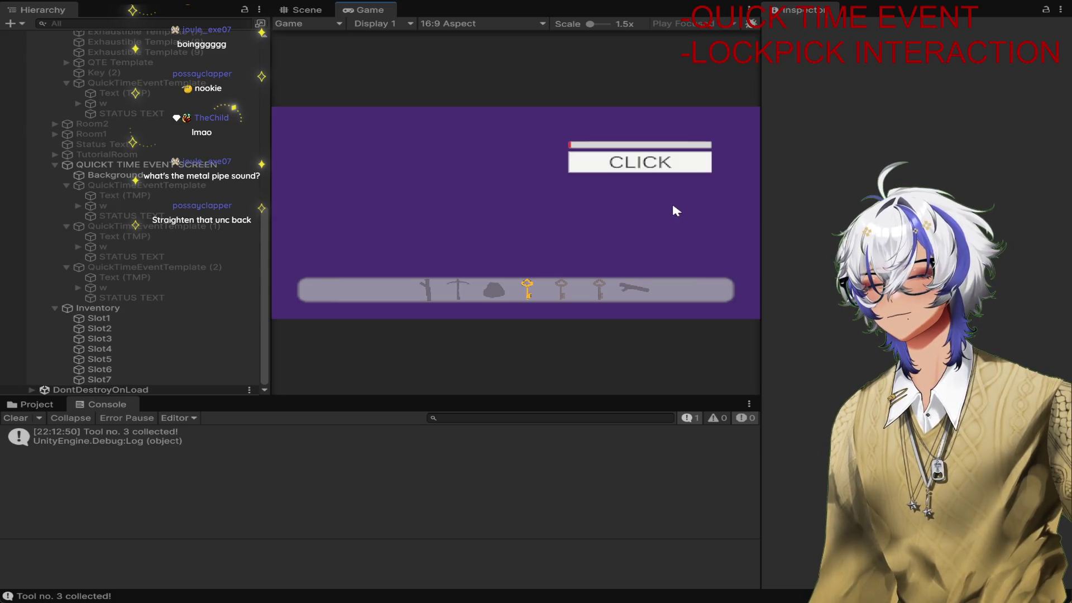
left_click(655, 163)
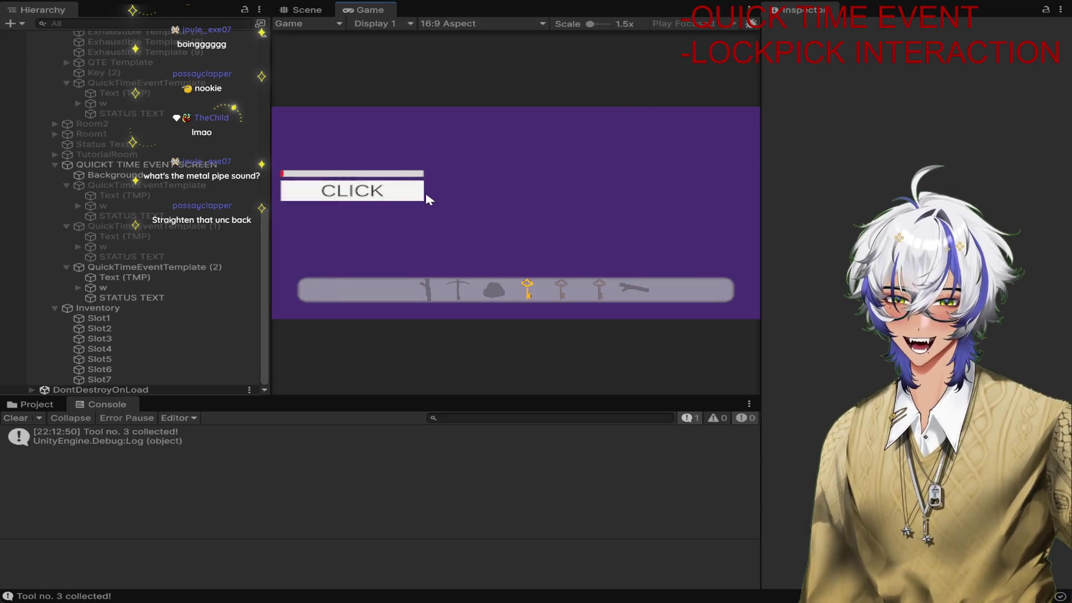
left_click(419, 195)
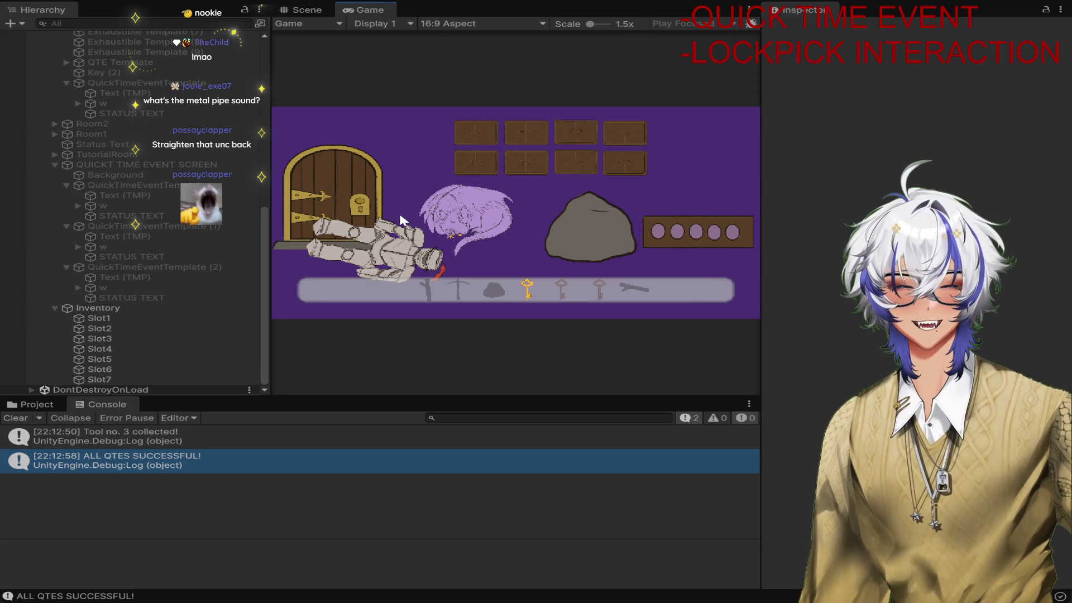
key("ctrl+p")
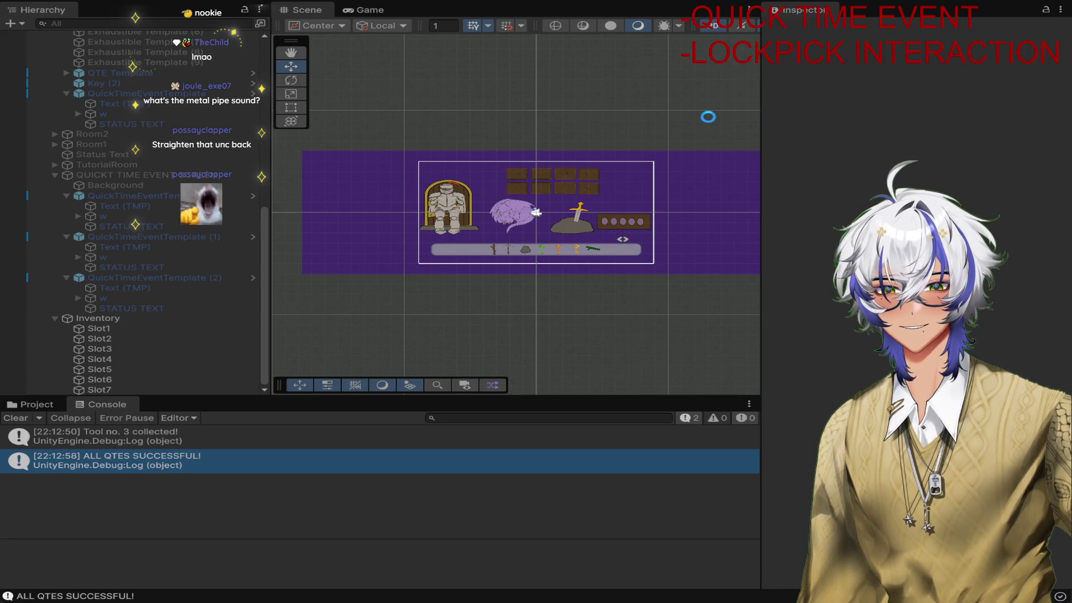
Repeat the playtest: take the sword, pass the three CLICK prompts, confirm success, then stop
left_click(592, 214)
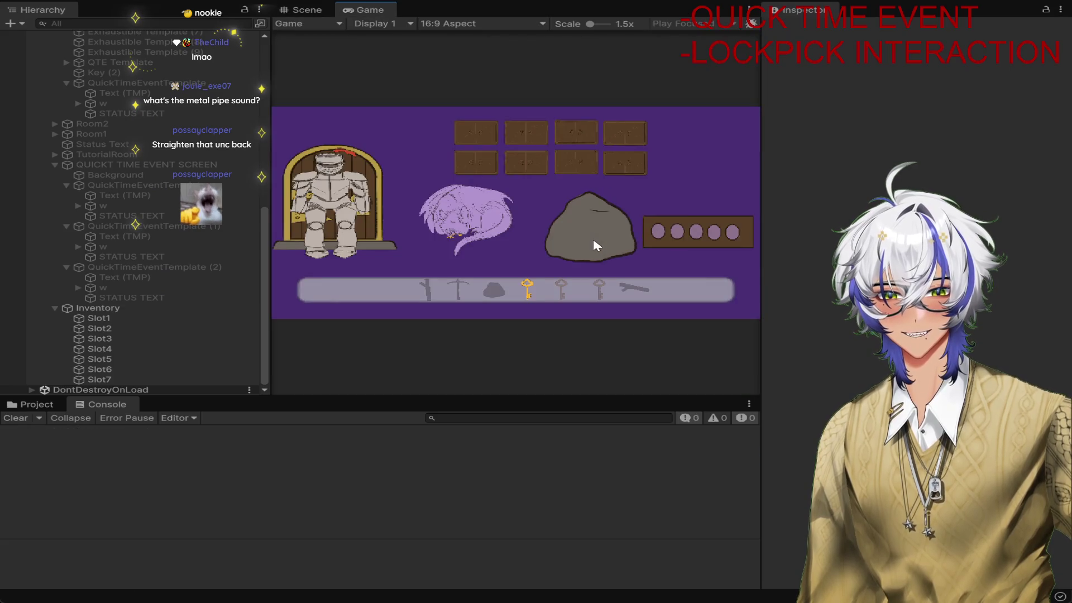
left_click(593, 239)
left_click(489, 210)
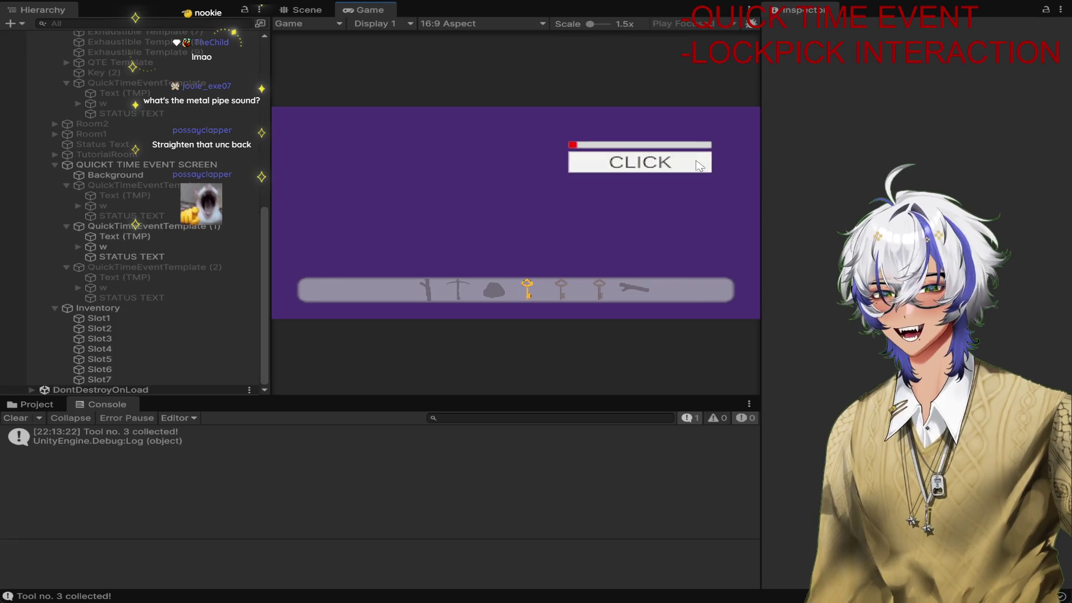
left_click(679, 162)
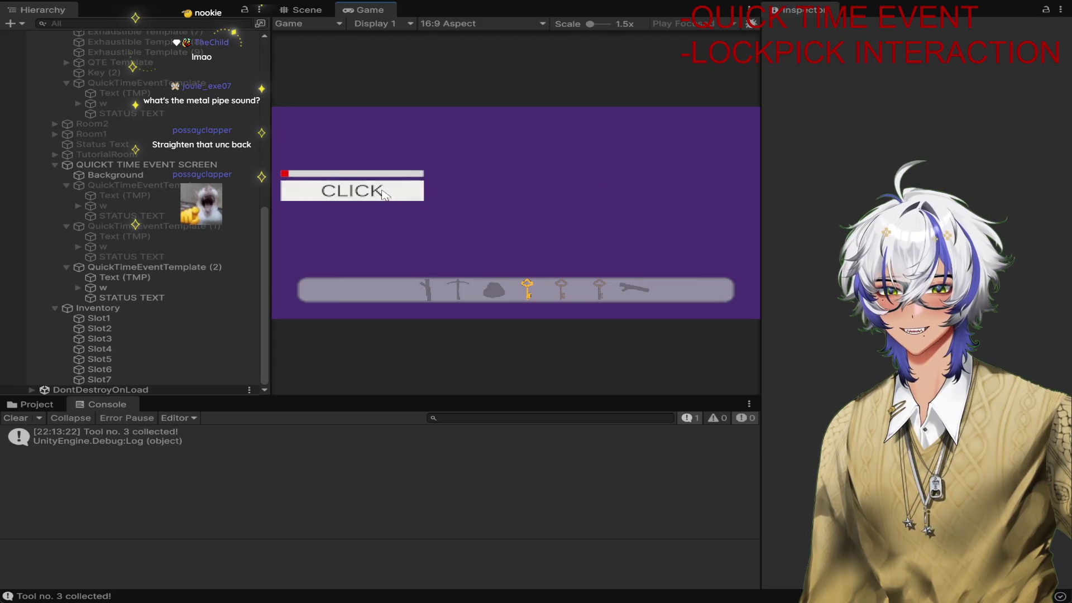
left_click(364, 197)
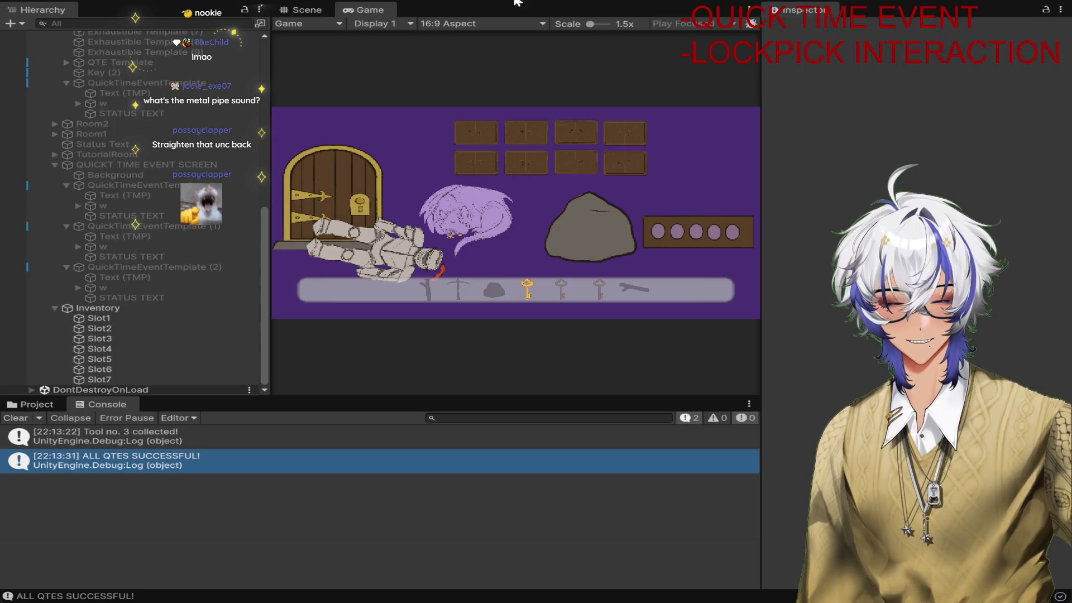
key("ctrl+p")
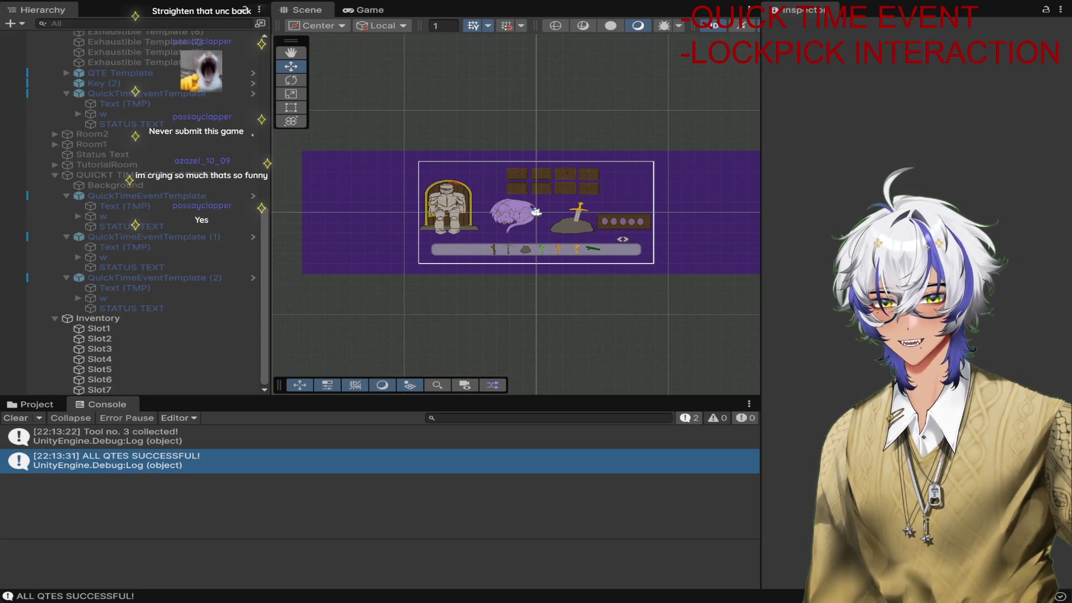
type(" DONE")
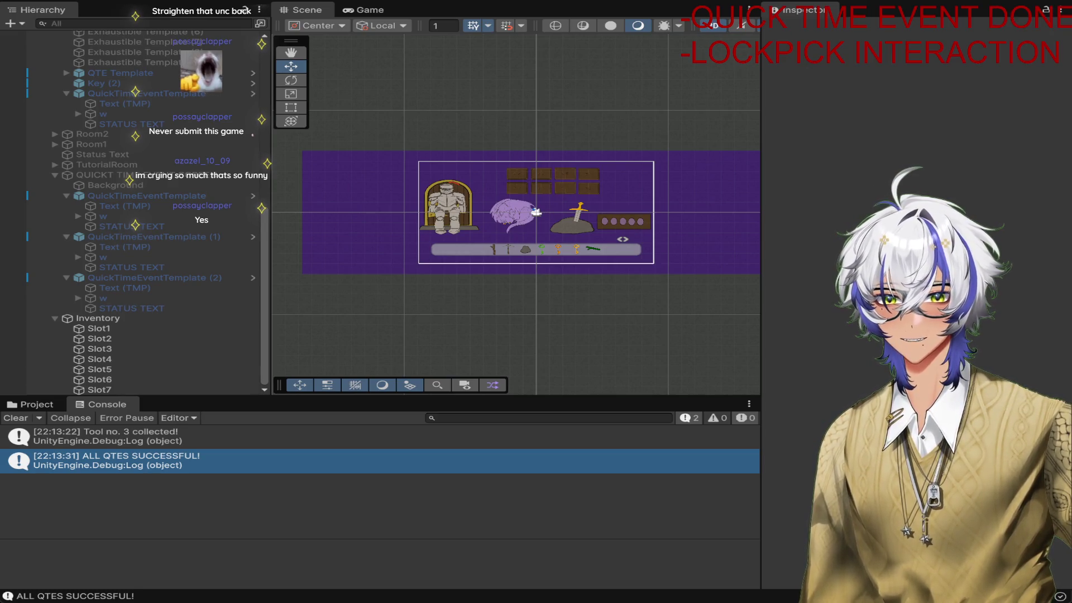
type("EEEE")
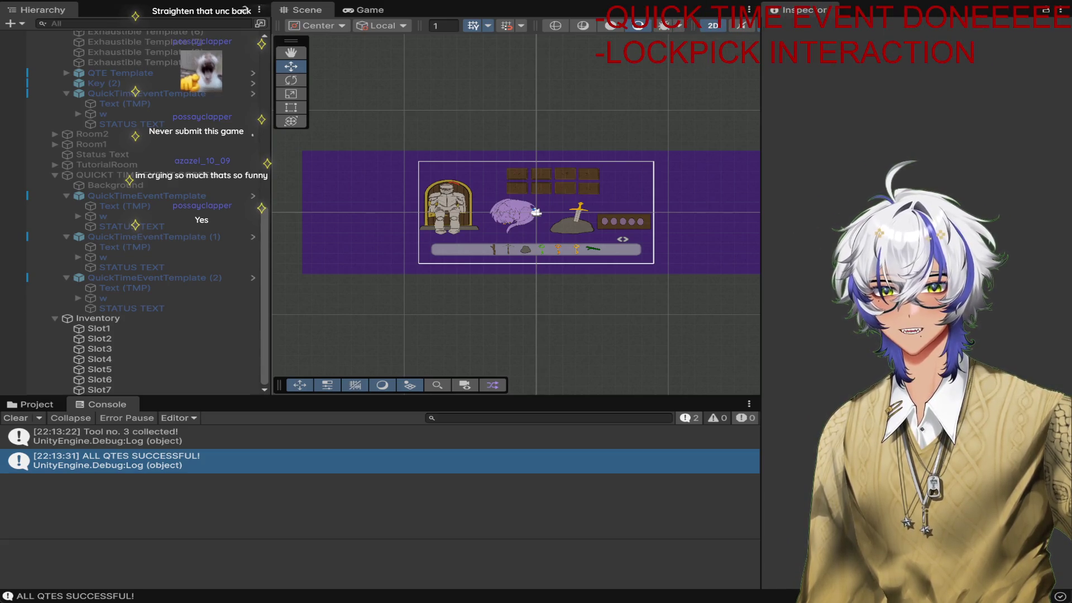